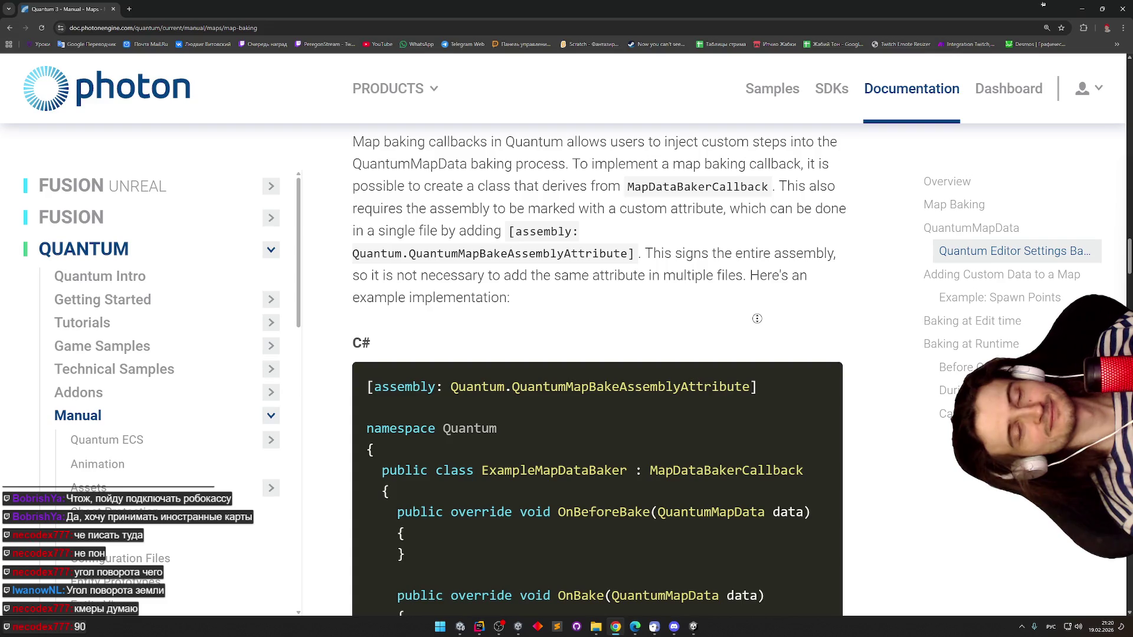
- Autoscroll the Map Baking page past the callback example to 'Adding Custom Data to a Map'
middle_click(758, 310)
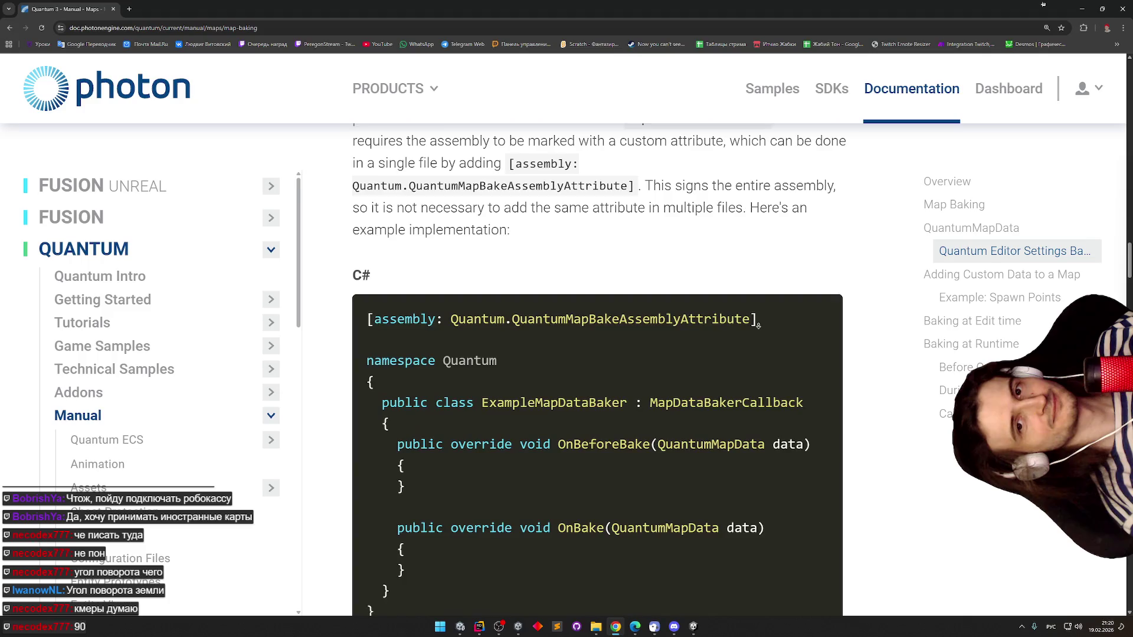
middle_click(758, 325)
key(alt+Tab)
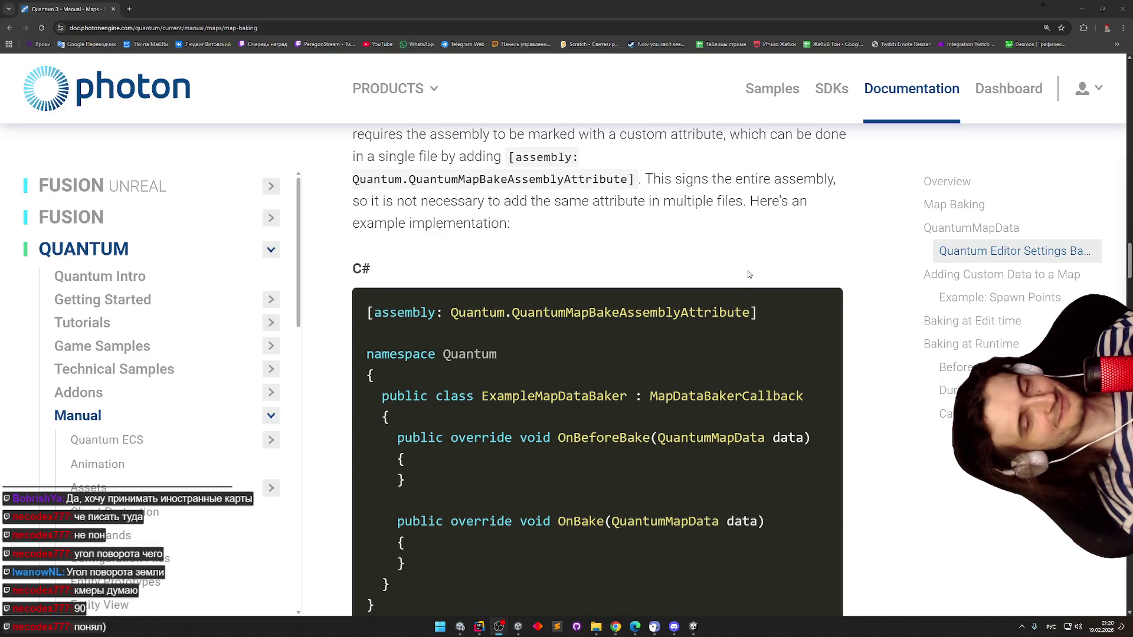
middle_click(738, 255)
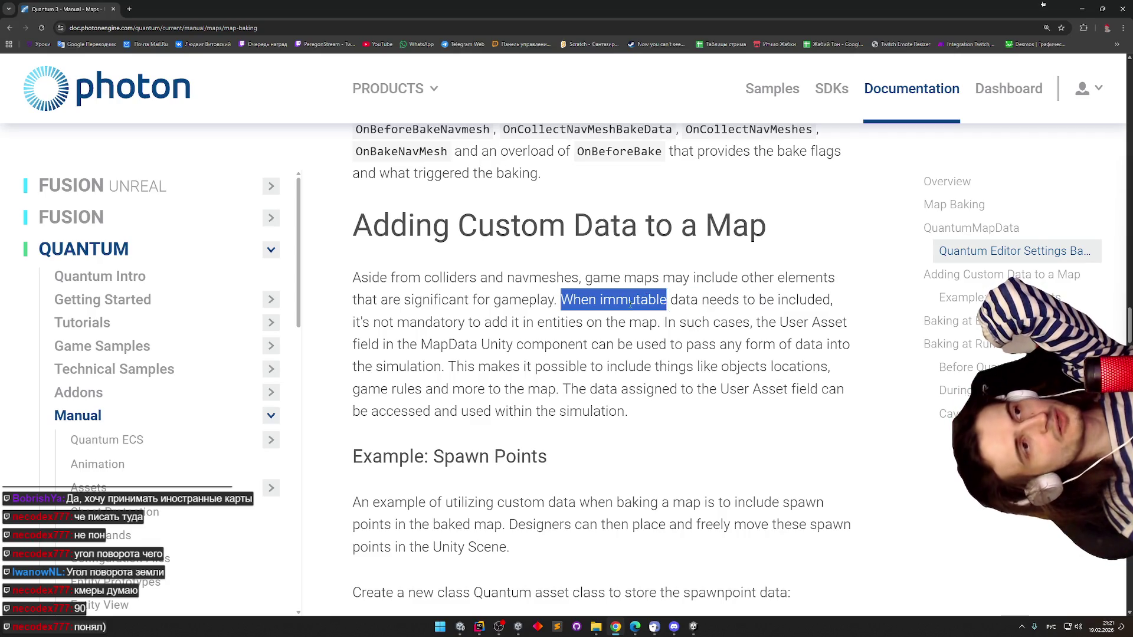
drag(630, 302, 496, 317)
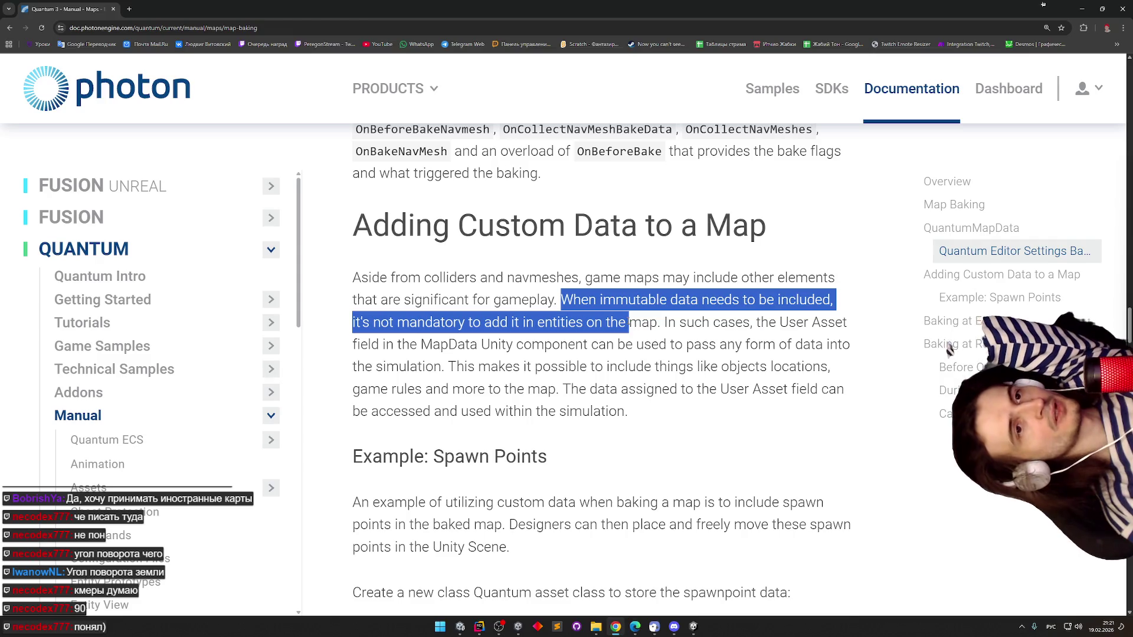
drag(671, 337, 537, 344)
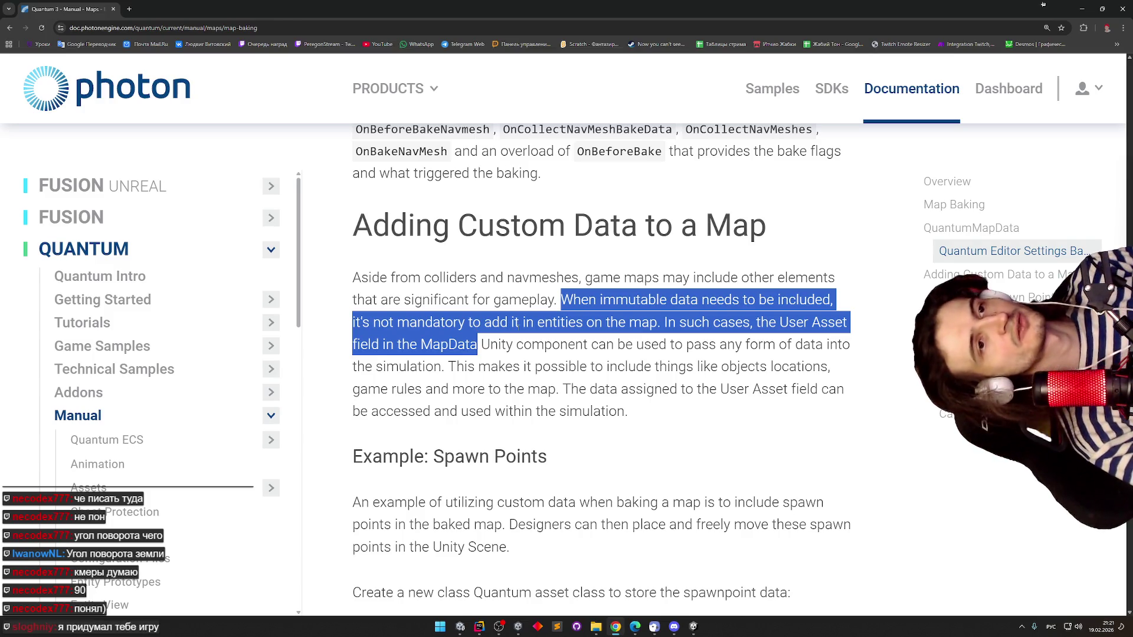
middle_click(660, 388)
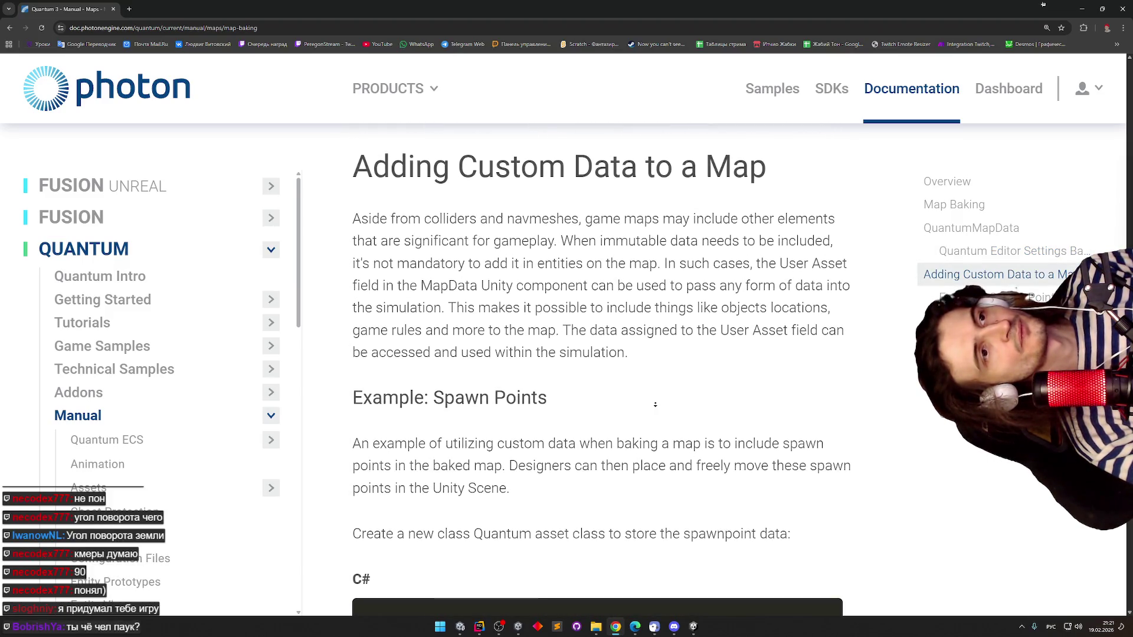
click(650, 405)
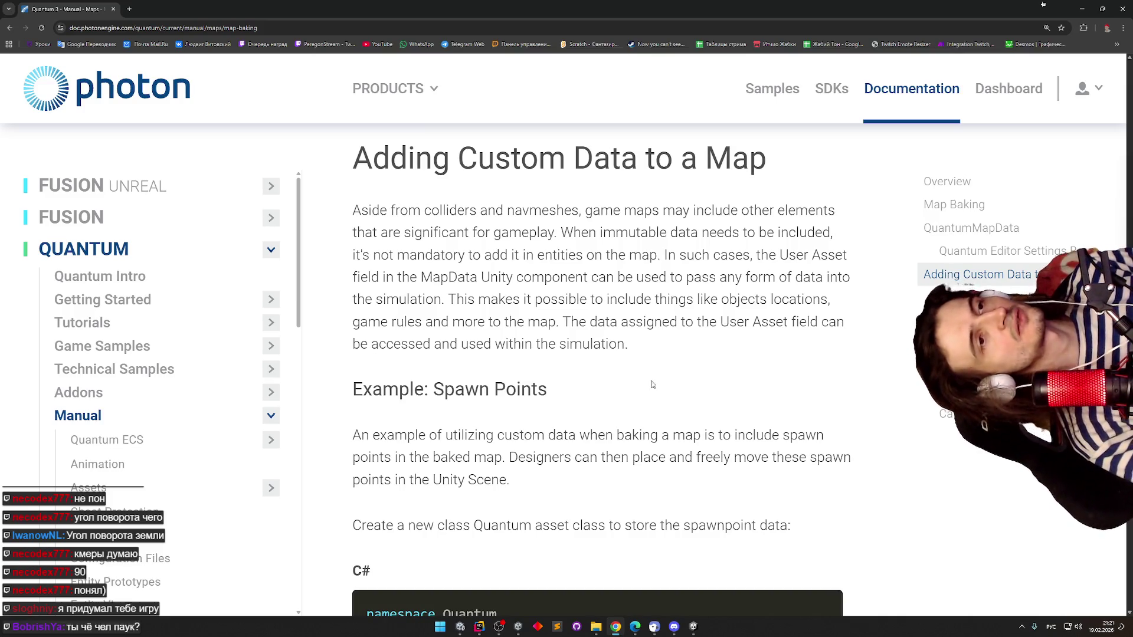
- Scroll down through the MapCustomData spawn-point example code
scroll(652, 380, down, 1)
middle_click(649, 374)
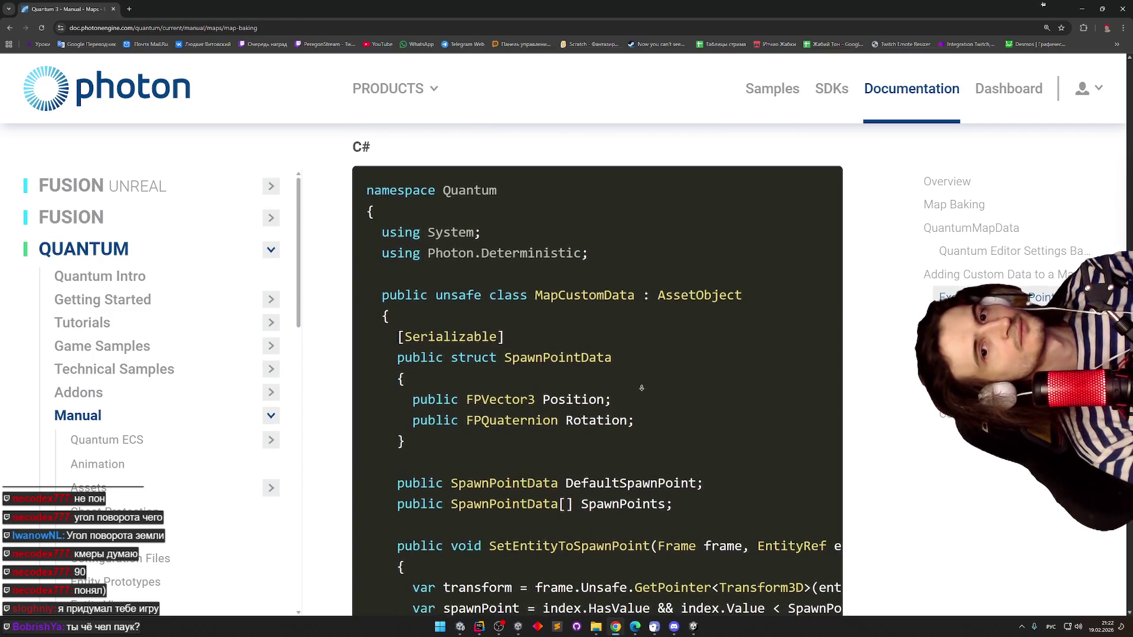
middle_click(641, 387)
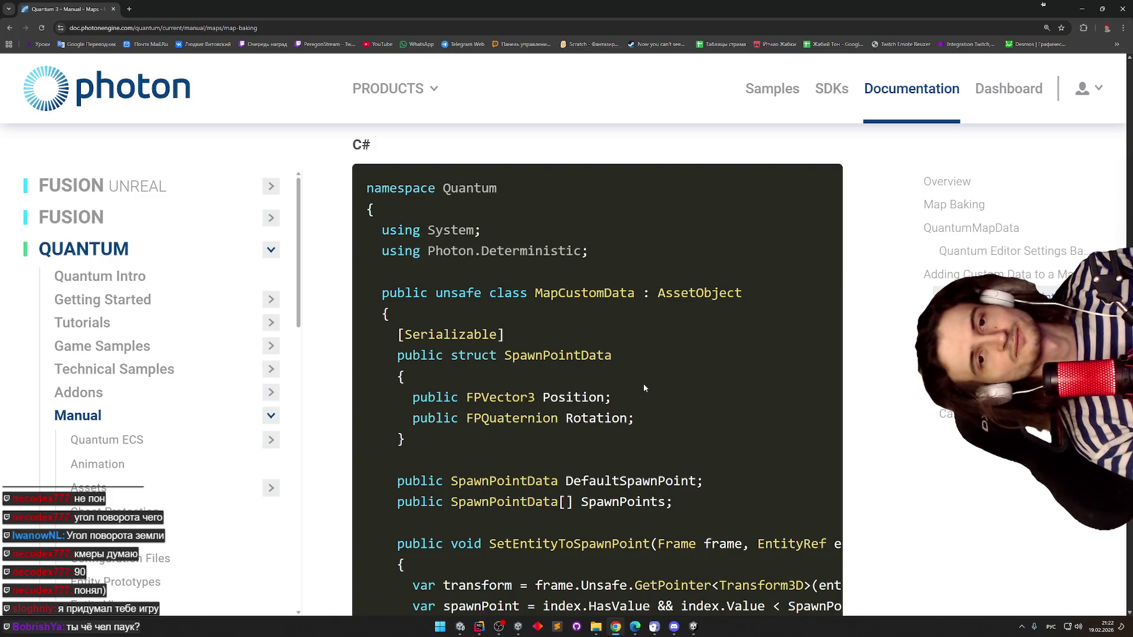
middle_click(640, 388)
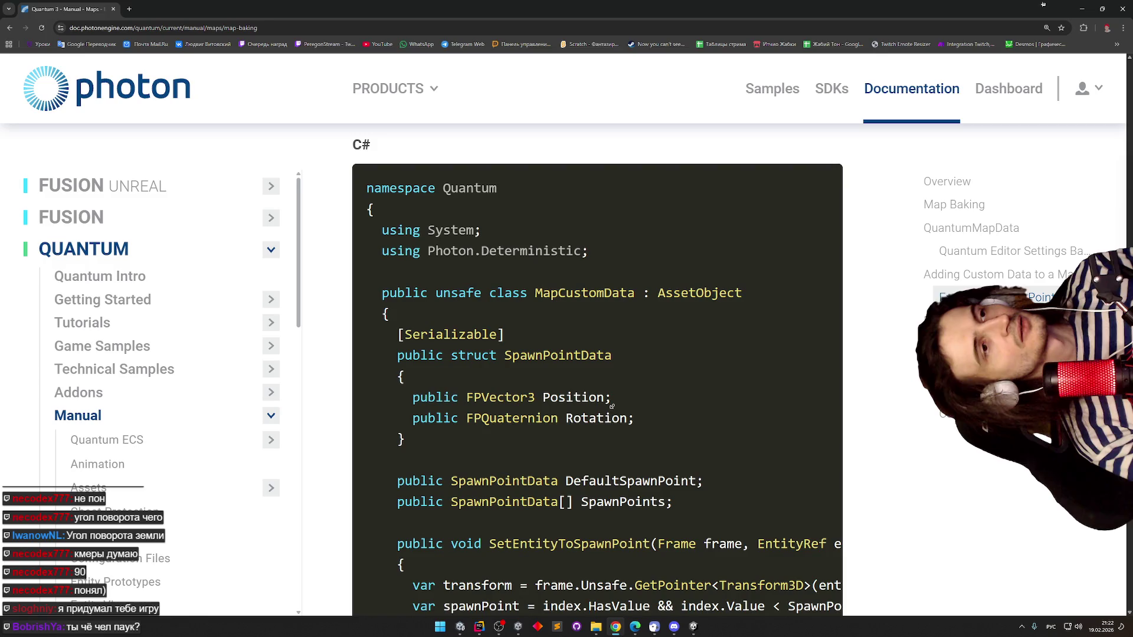
scroll(636, 407, down, 1)
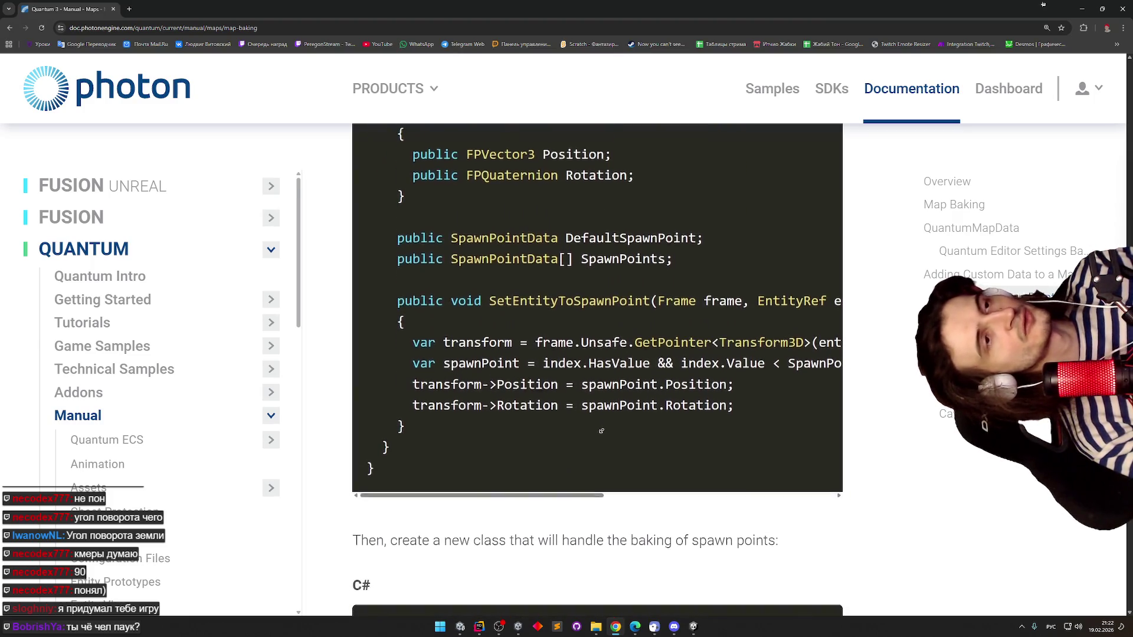
- Scroll the code block sideways, then down to the SpawnPointBaker example code
drag(564, 492, 700, 490)
drag(611, 491, 546, 487)
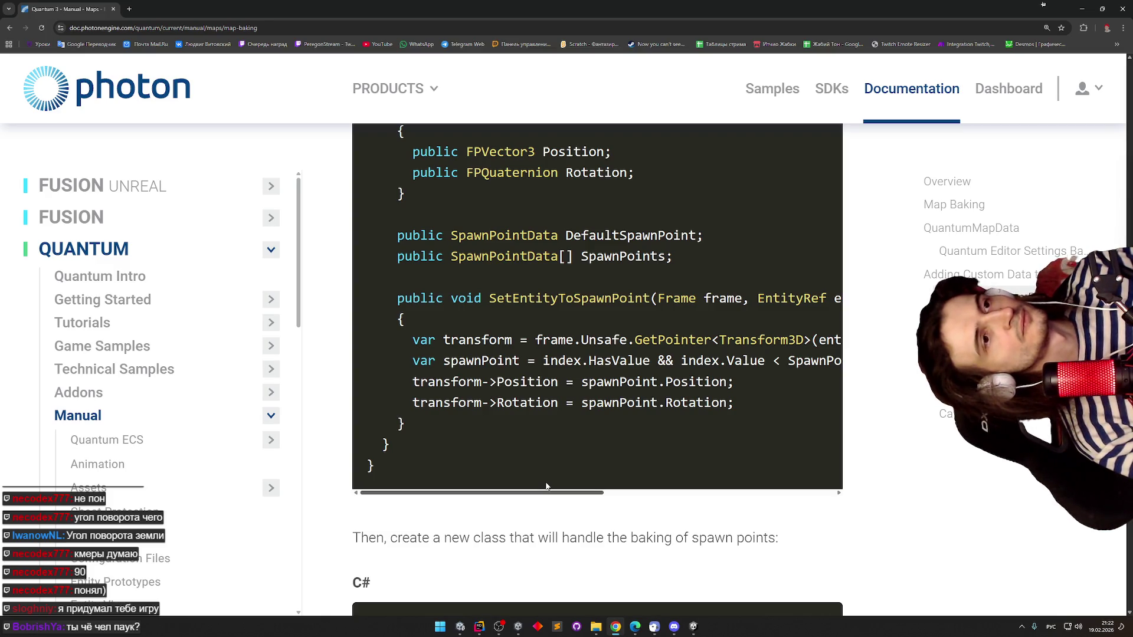
middle_click(584, 500)
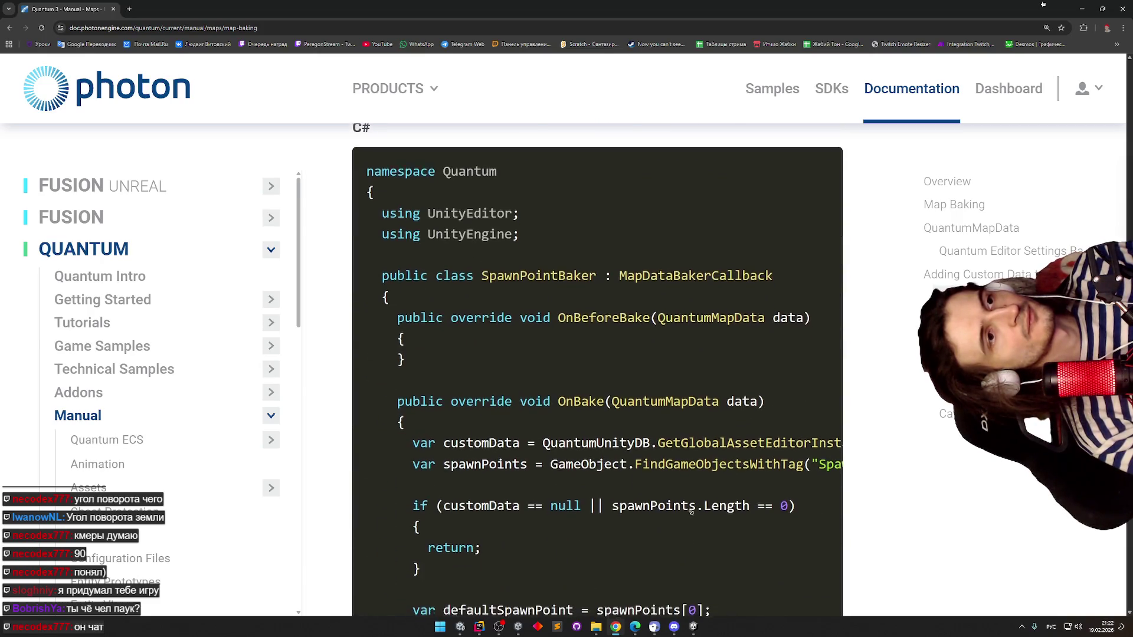
- Read the full SpawnPointBaker code block, scrolling it horizontally and vertically
middle_click(740, 540)
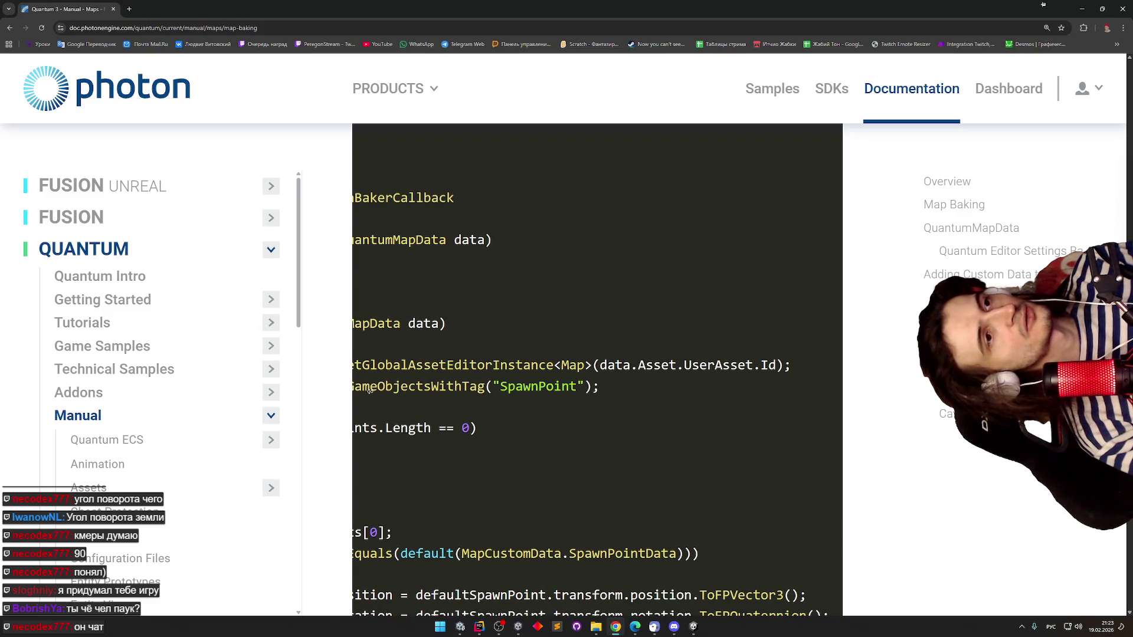
scroll(595, 419, left, 5)
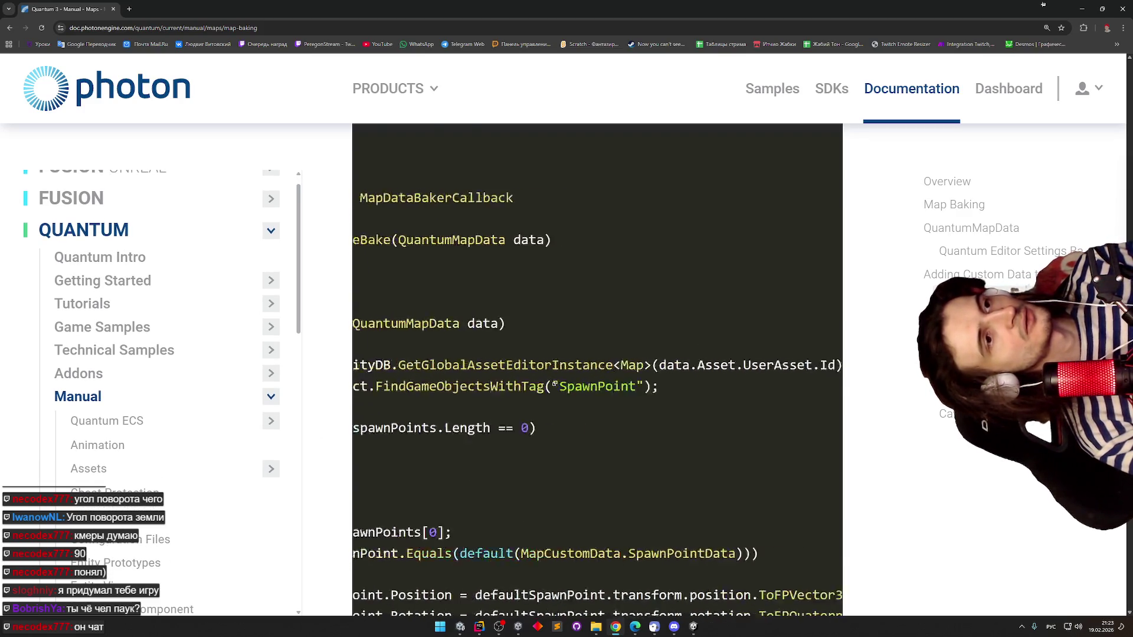
scroll(690, 442, down, 2)
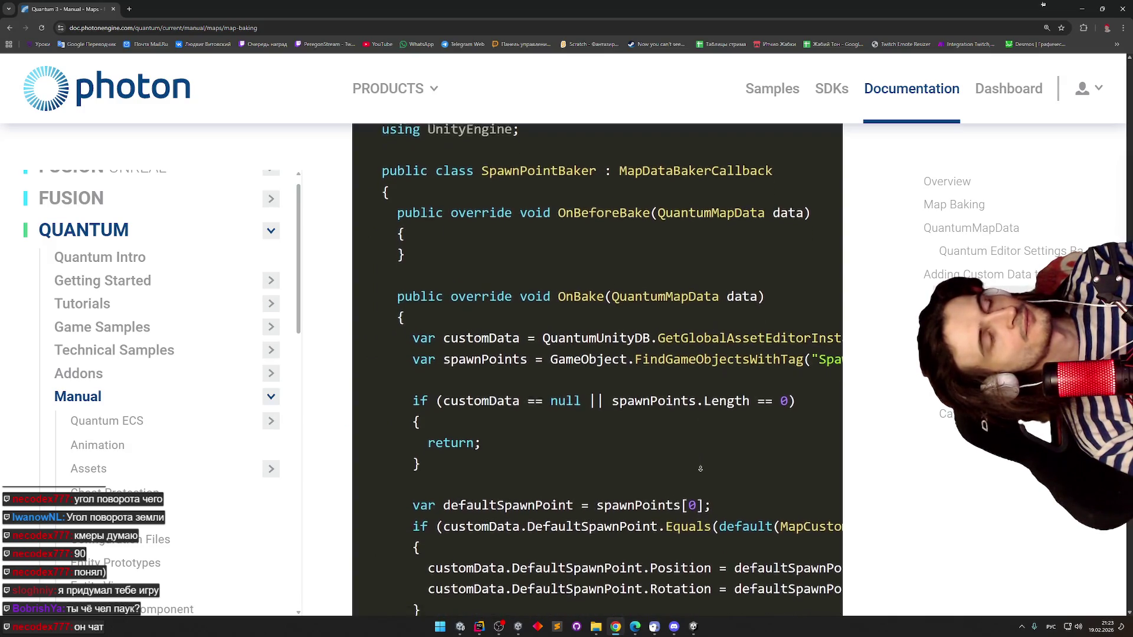
scroll(700, 468, down, 1)
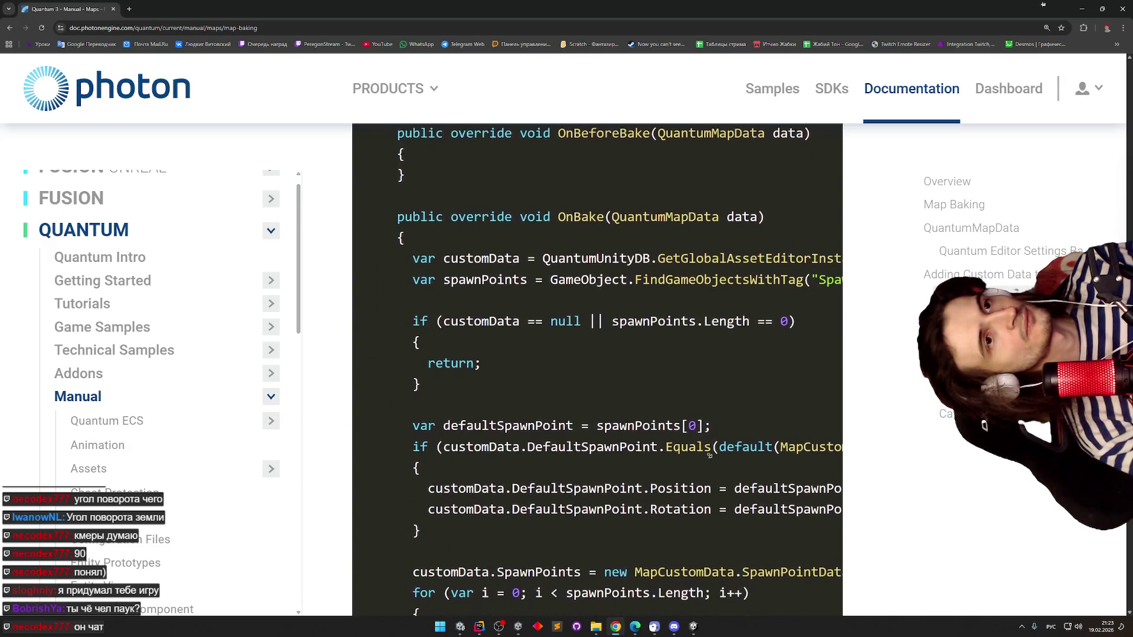
scroll(820, 390, right, 2)
scroll(820, 390, right, 3)
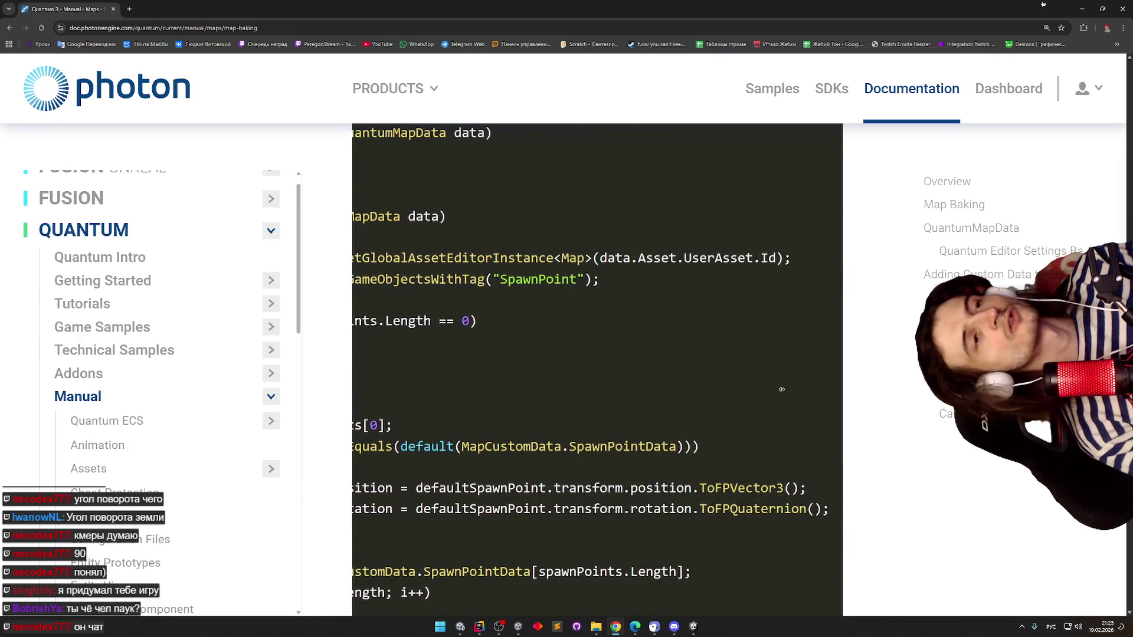
scroll(734, 390, left, 5)
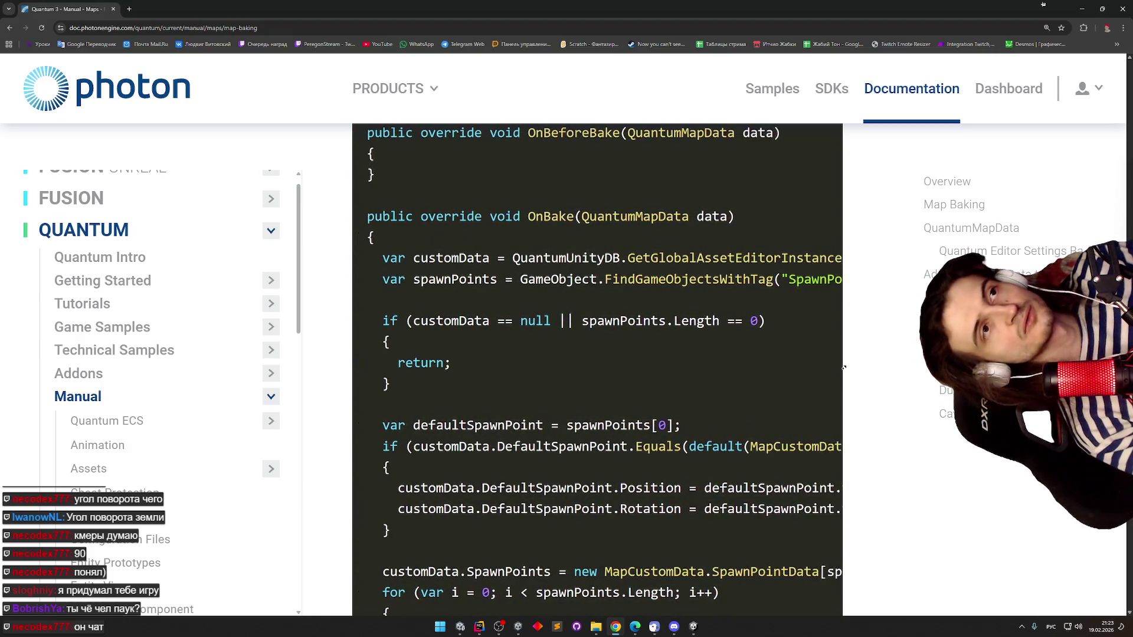
scroll(845, 367, right, 2)
scroll(845, 368, right, 4)
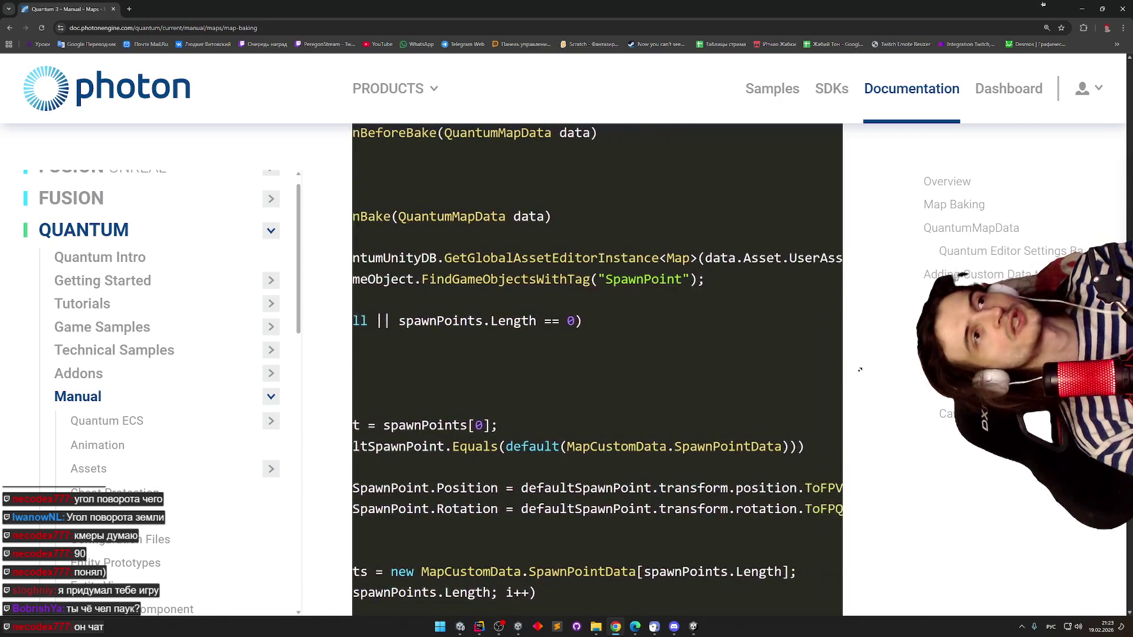
scroll(642, 351, left, 6)
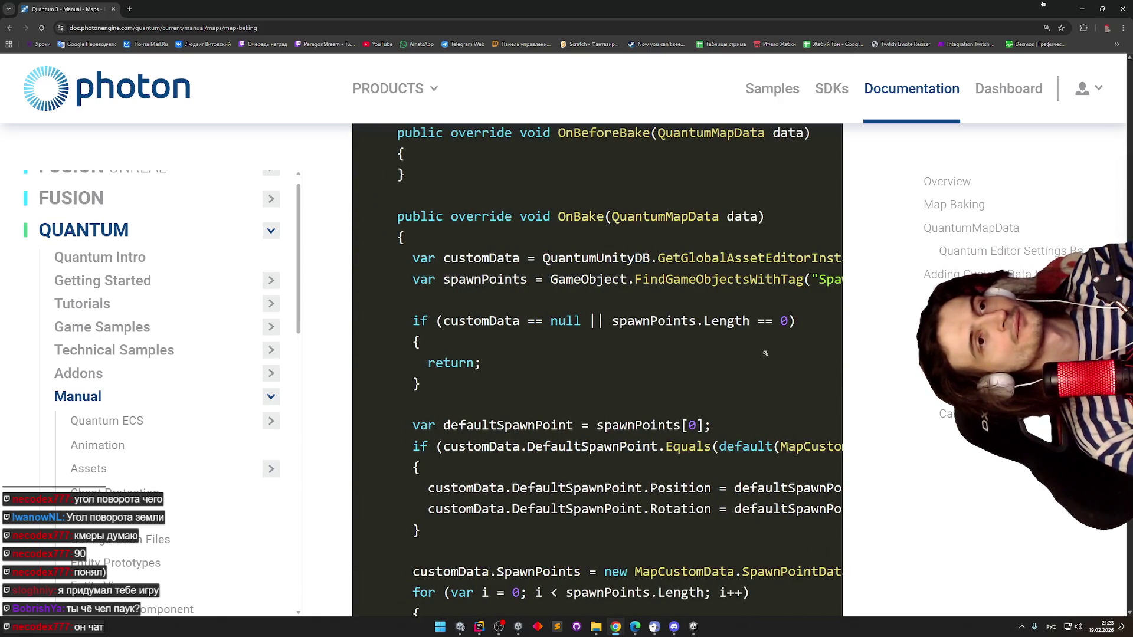
scroll(794, 352, right, 1)
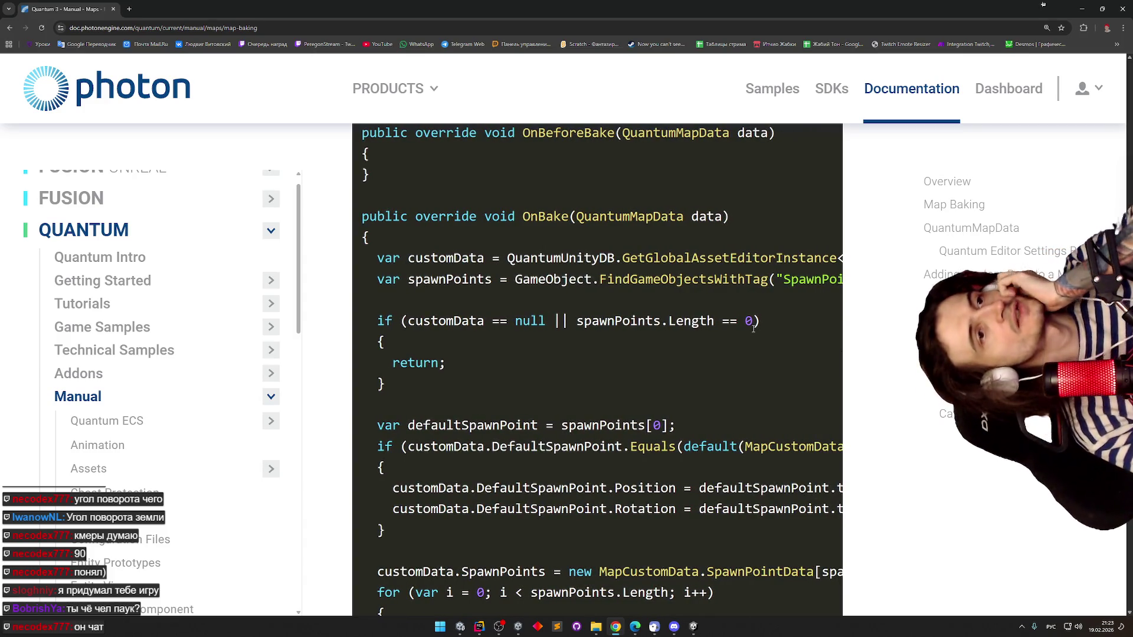
scroll(753, 328, up, 6)
scroll(704, 430, down, 1)
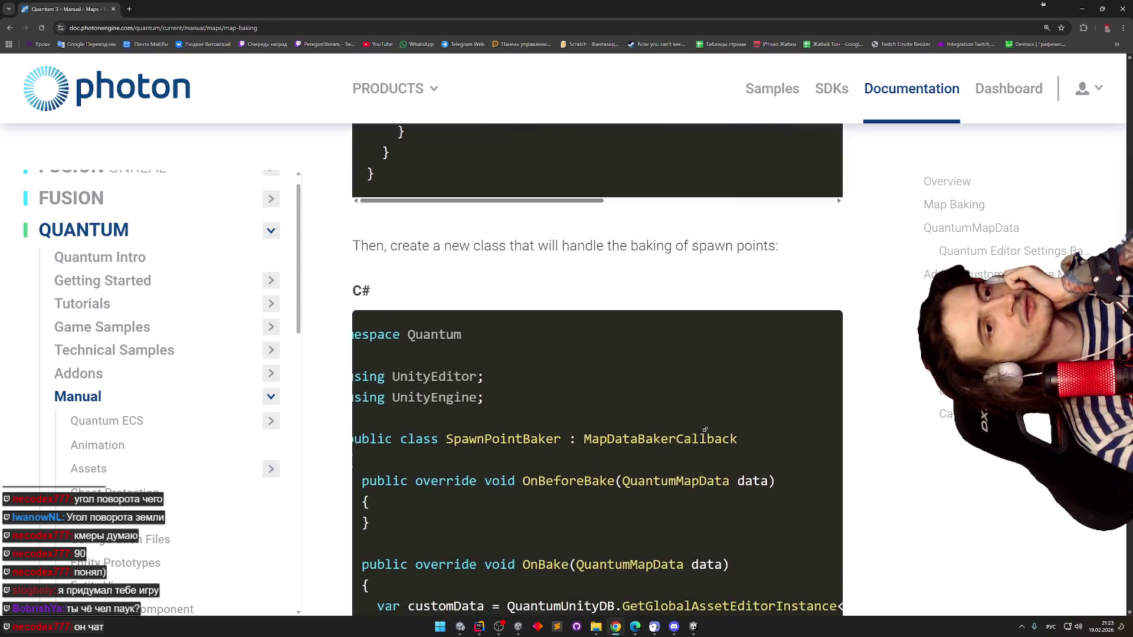
scroll(704, 430, down, 2)
scroll(755, 449, left, 1)
scroll(812, 474, right, 2)
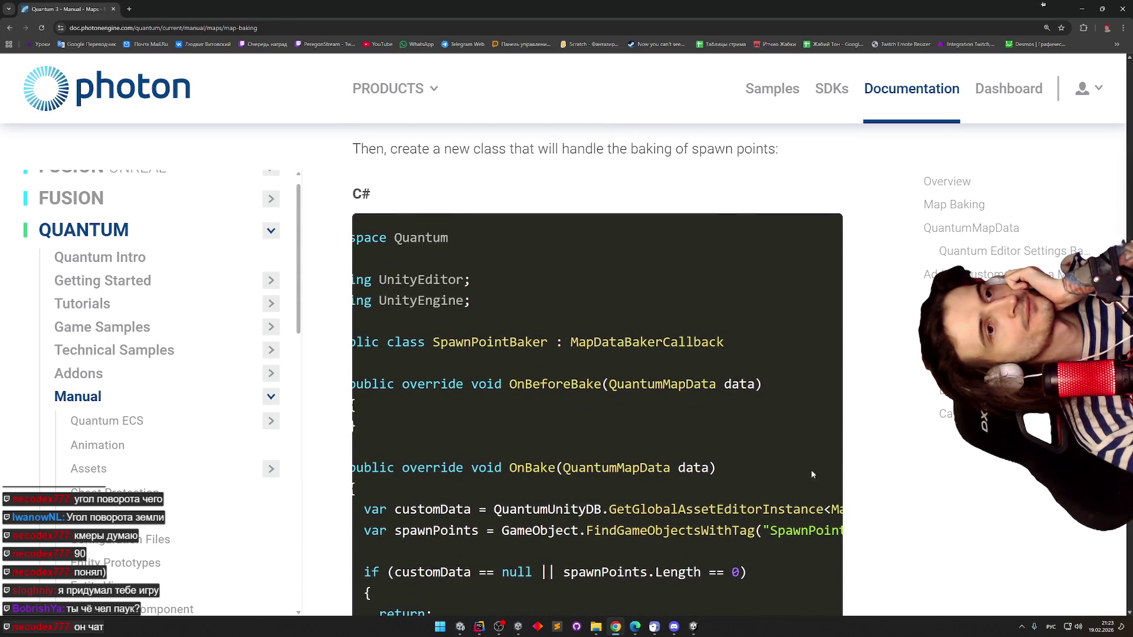
scroll(812, 475, left, 2)
scroll(773, 426, down, 5)
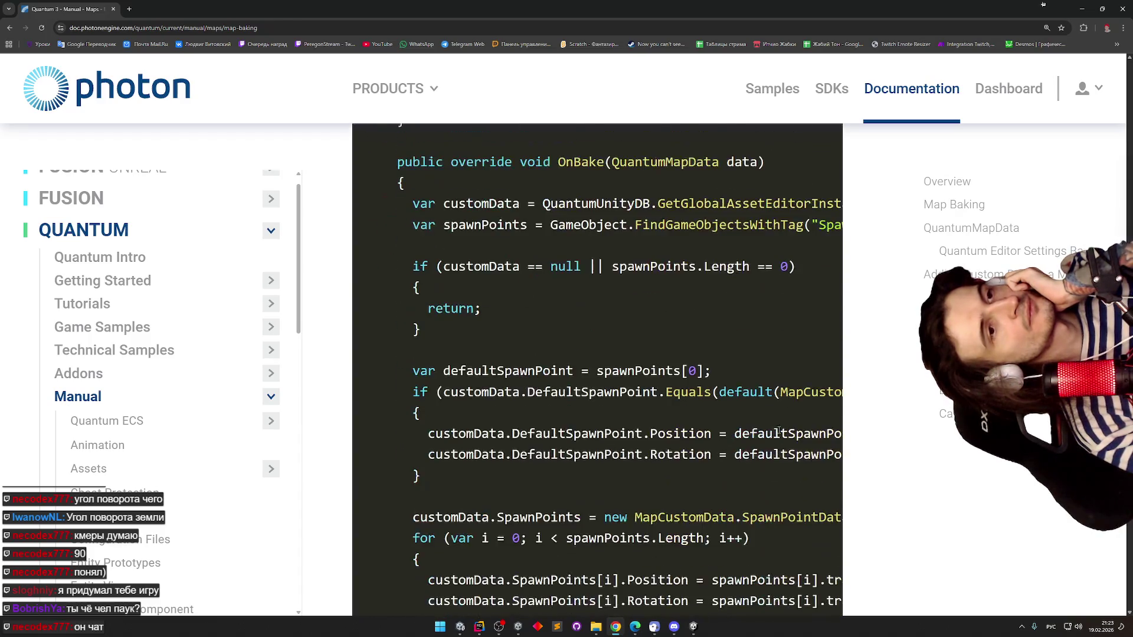
scroll(779, 431, down, 1)
scroll(776, 361, right, 4)
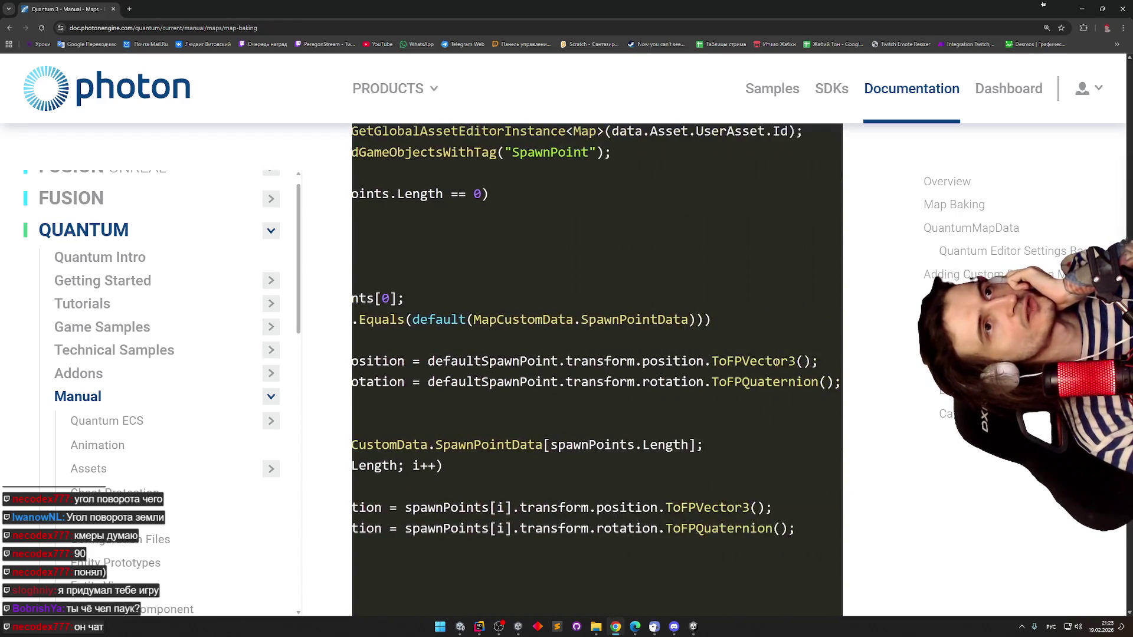
scroll(776, 362, left, 3)
scroll(649, 340, up, 6)
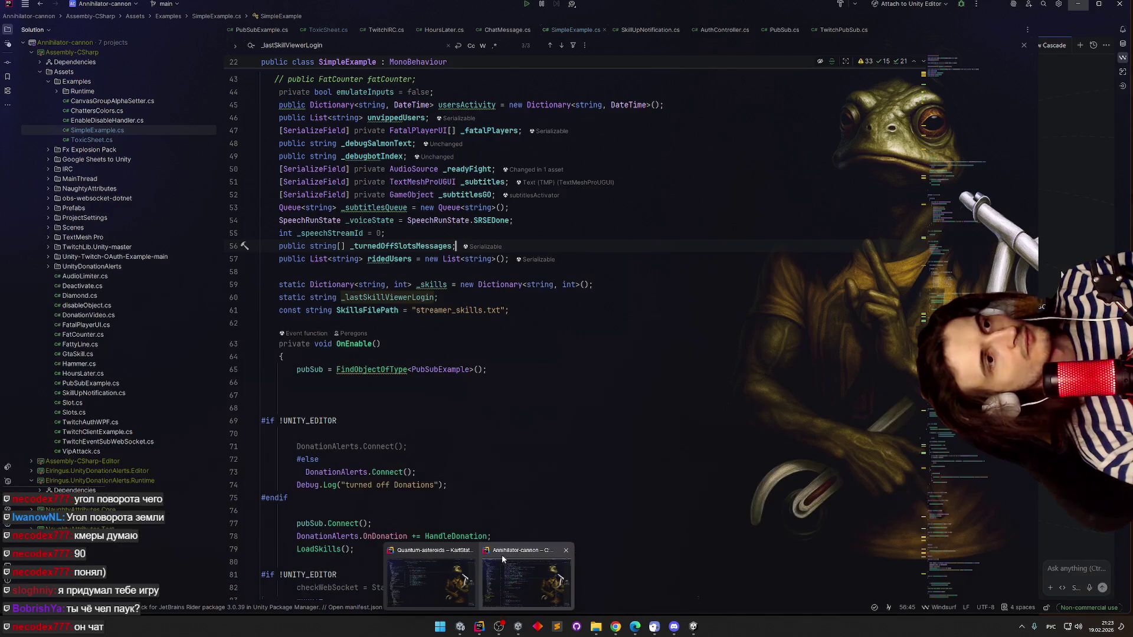
- Bring the Rider project window showing KartStats.cs to the front
click(550, 384)
click(480, 627)
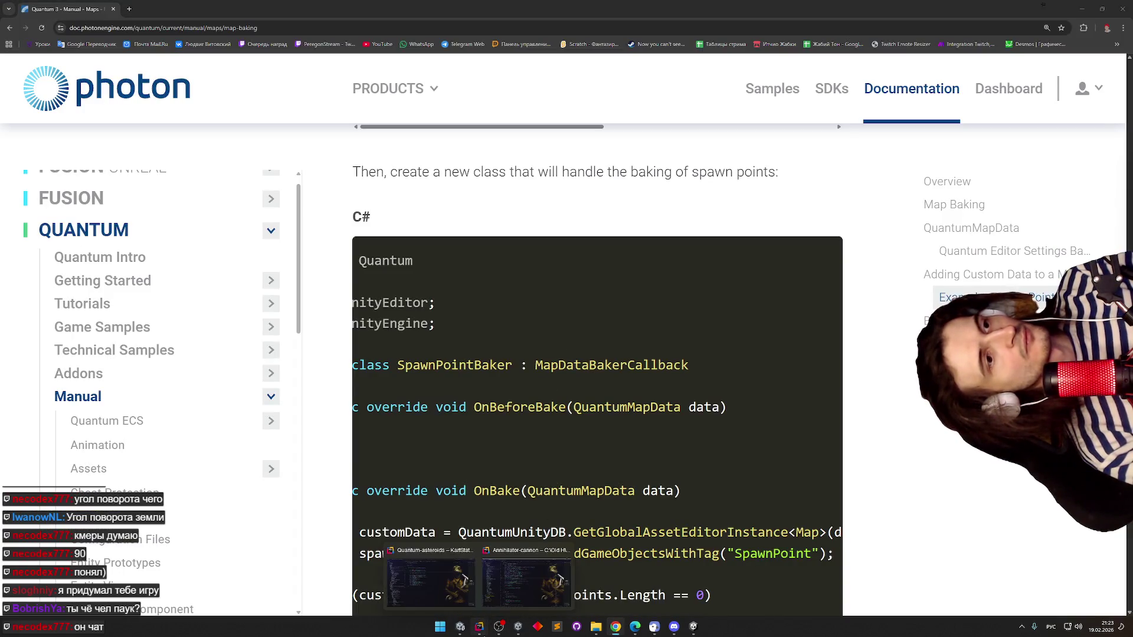
click(490, 593)
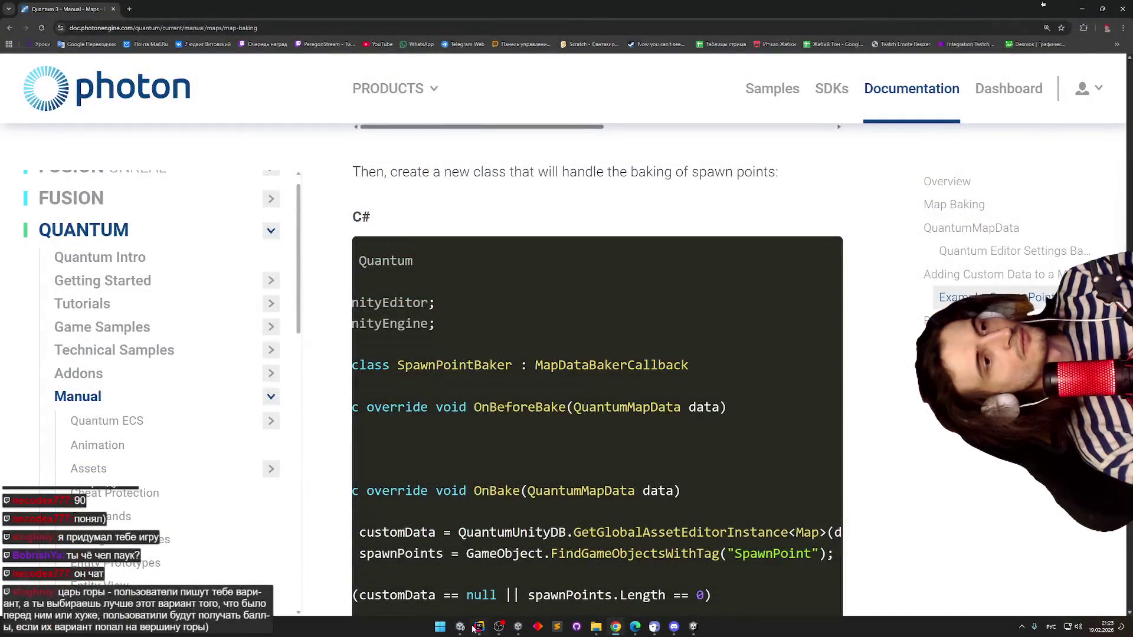
key(alt+Tab)
- Try a project search for MapDataBakerCallback, then reopen the Kart script from Unity
click(521, 235)
key(Escape)
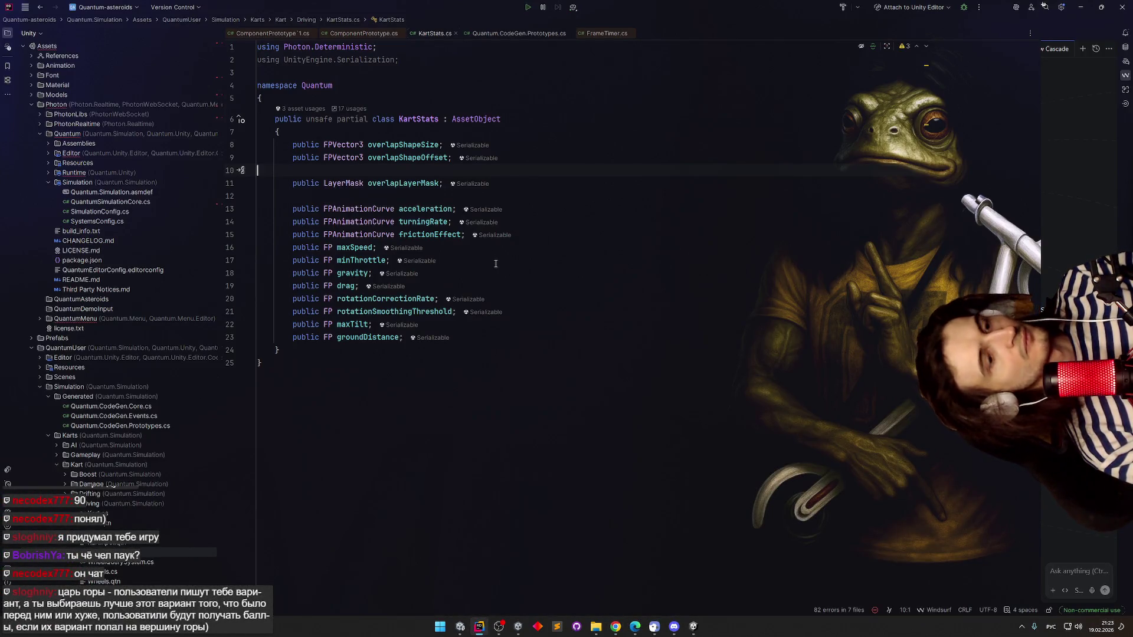
key(ctrl+shift+n)
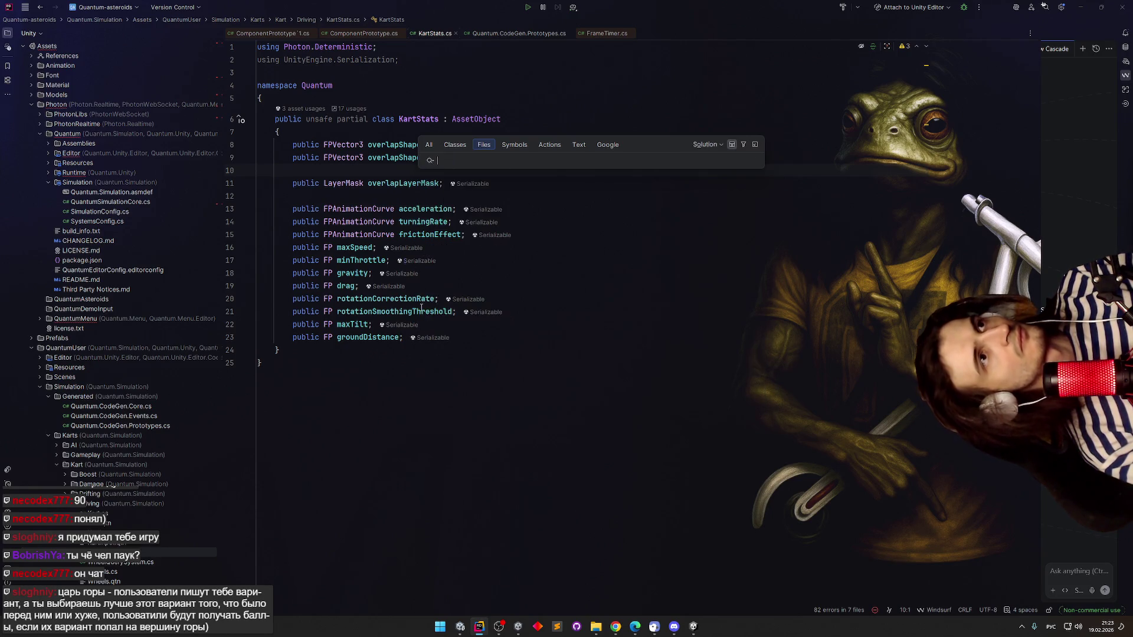
click(491, 312)
click(693, 627)
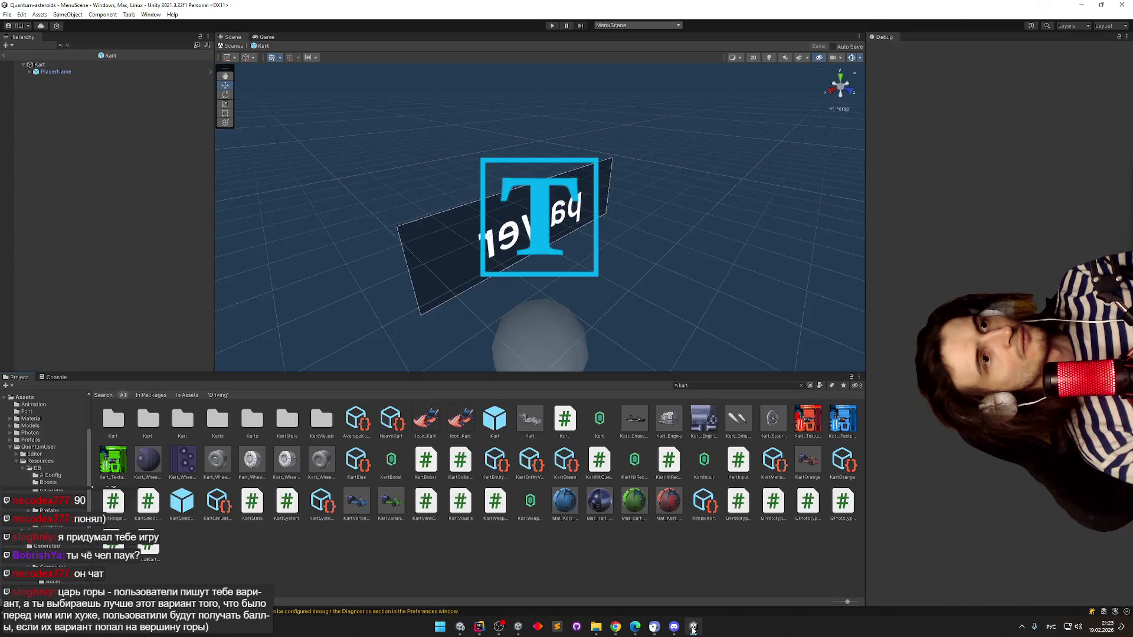
double_click(567, 435)
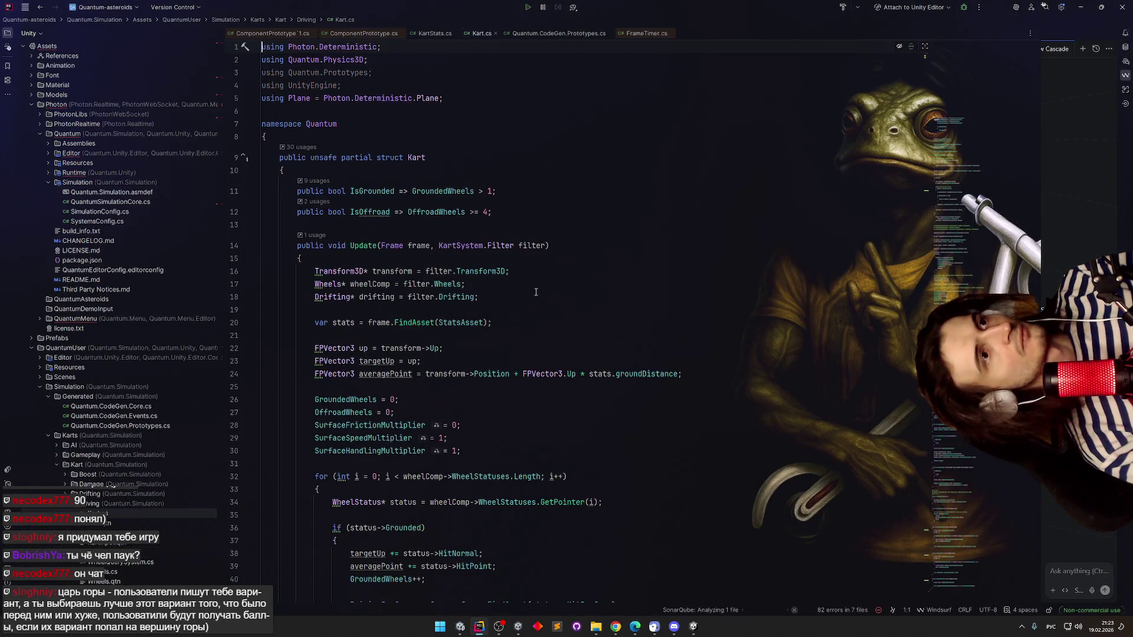
- Find MapDataBakerCallback in files, open the QuantumUnityRuntime.cs match and inspect its declaration
key(ctrl+shift+f)
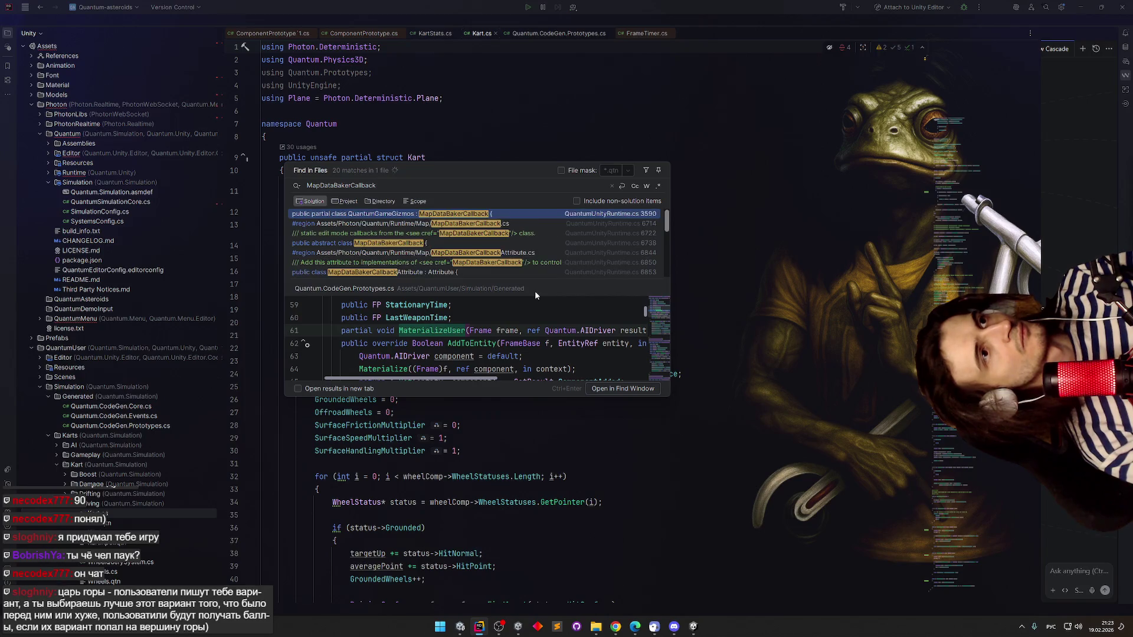
double_click(495, 213)
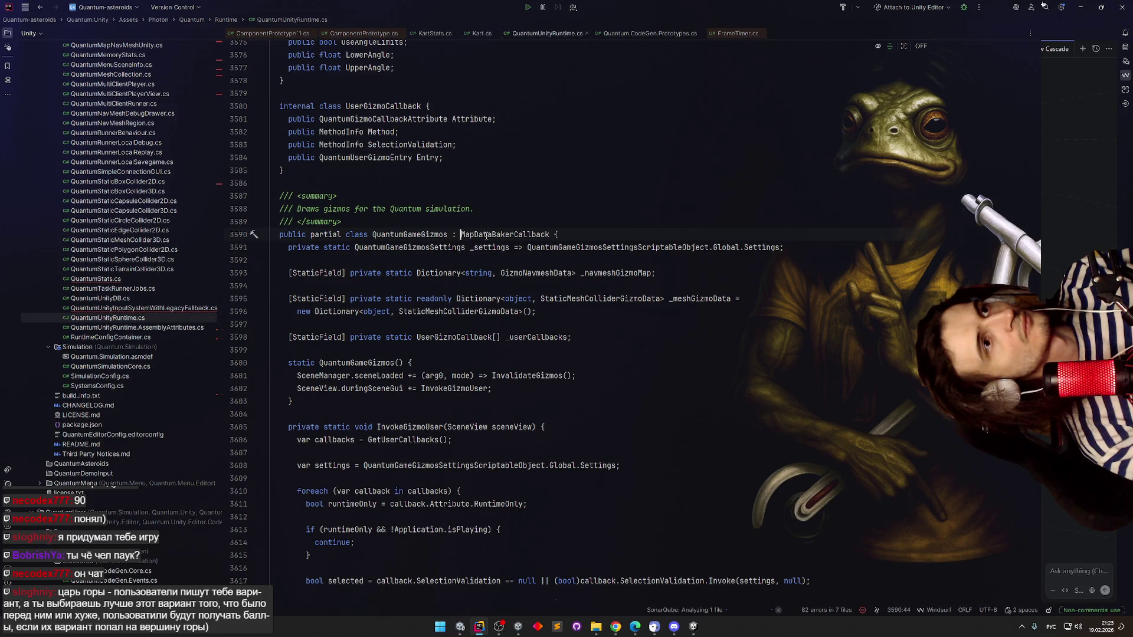
key(F12)
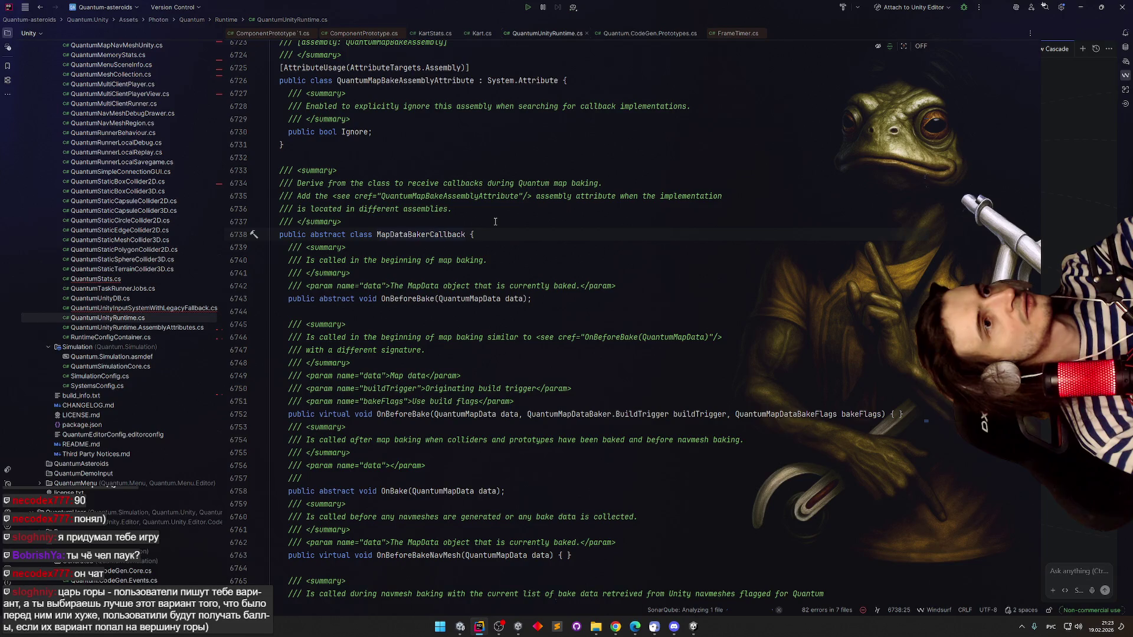
key(ctrl+alt+Left)
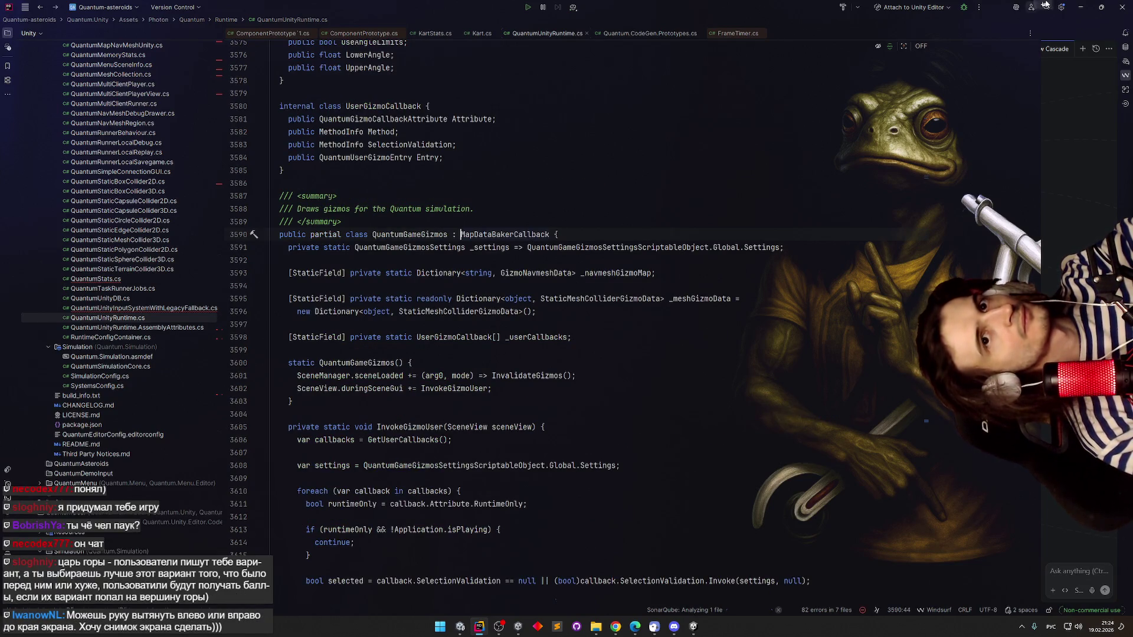
click(1080, 7)
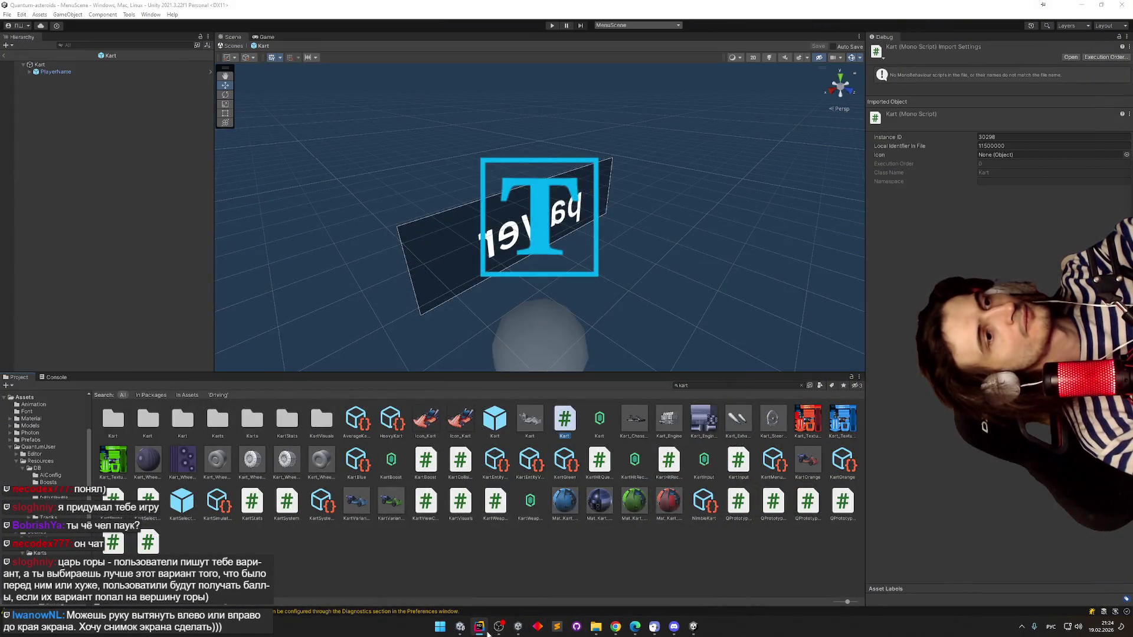
- Cycle past the Unity project windows back to the Map Baking docs in Chrome
click(460, 627)
click(460, 626)
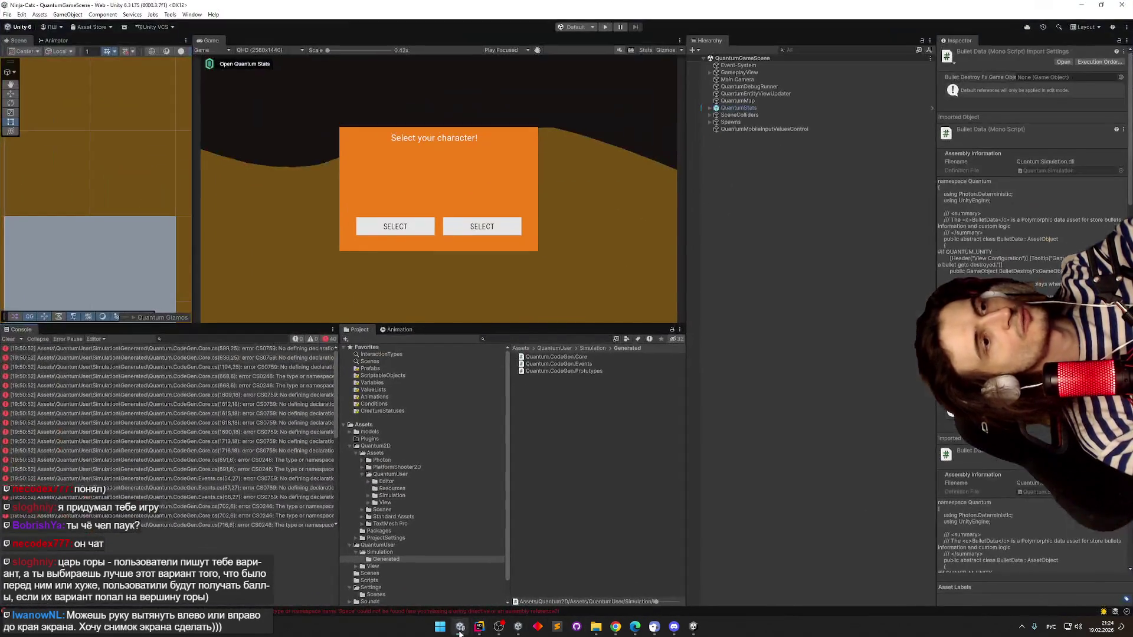
click(460, 627)
click(615, 627)
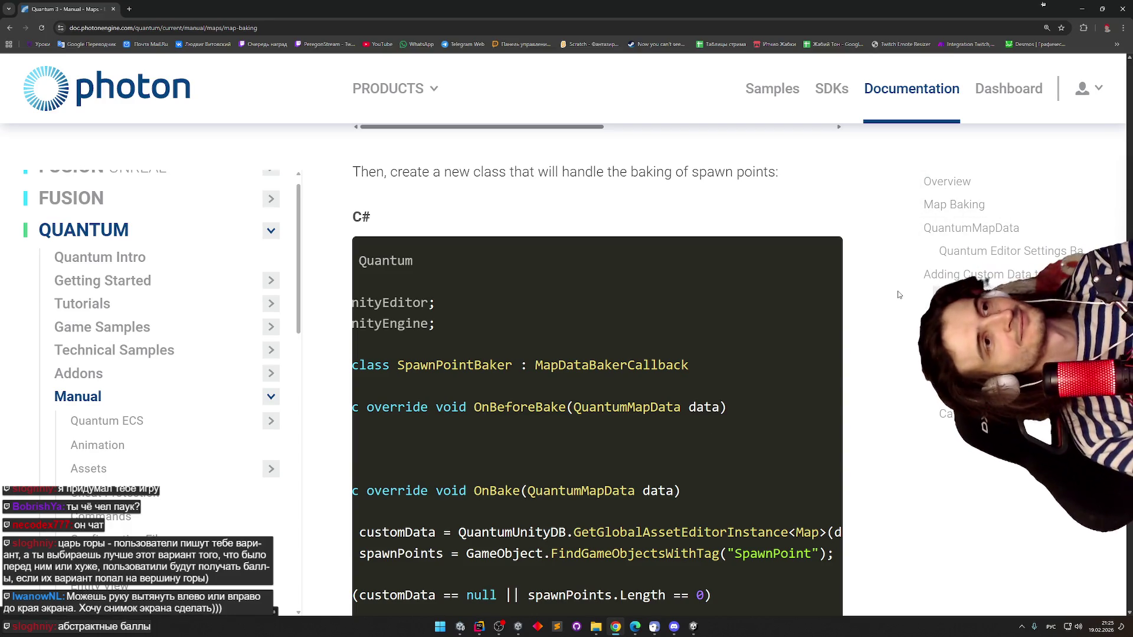
scroll(864, 318, down, 1)
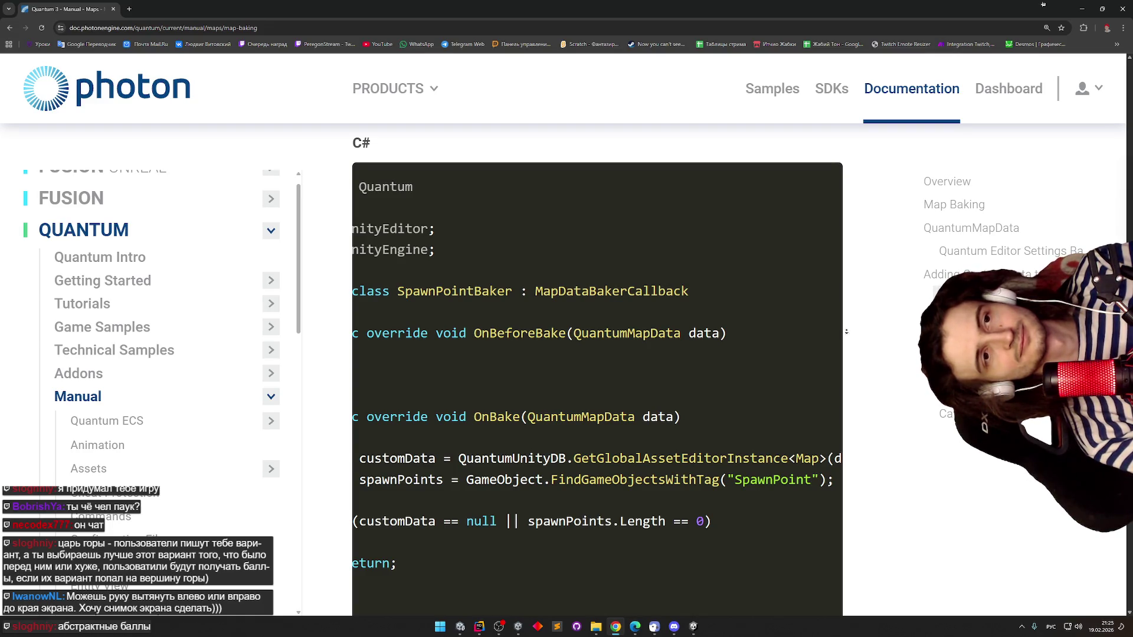
scroll(788, 338, left, 2)
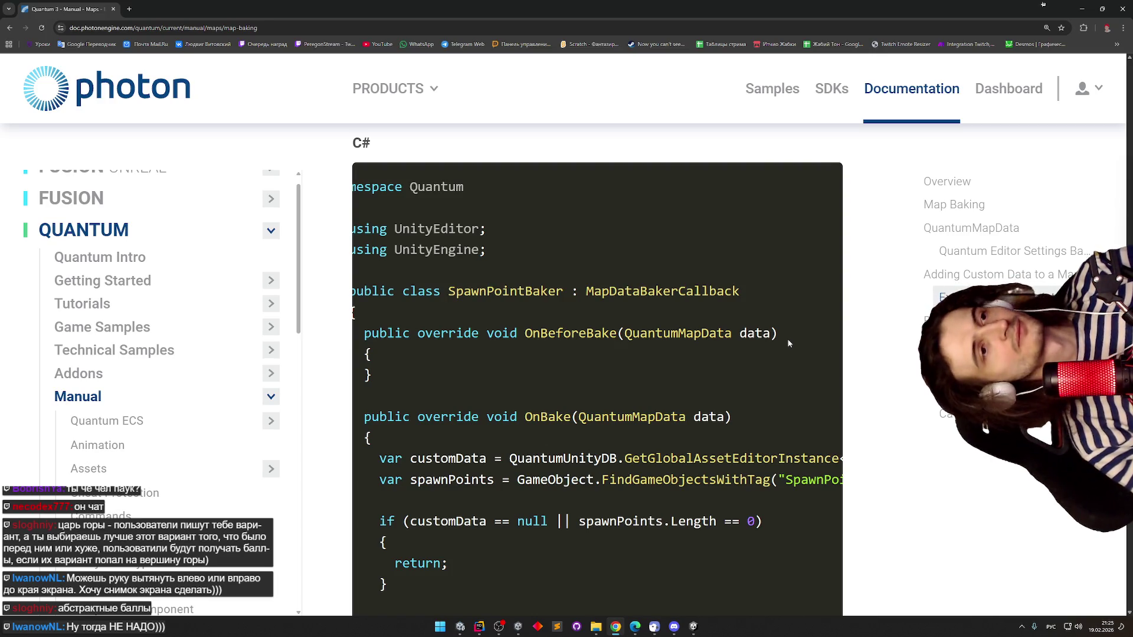
scroll(795, 344, down, 1)
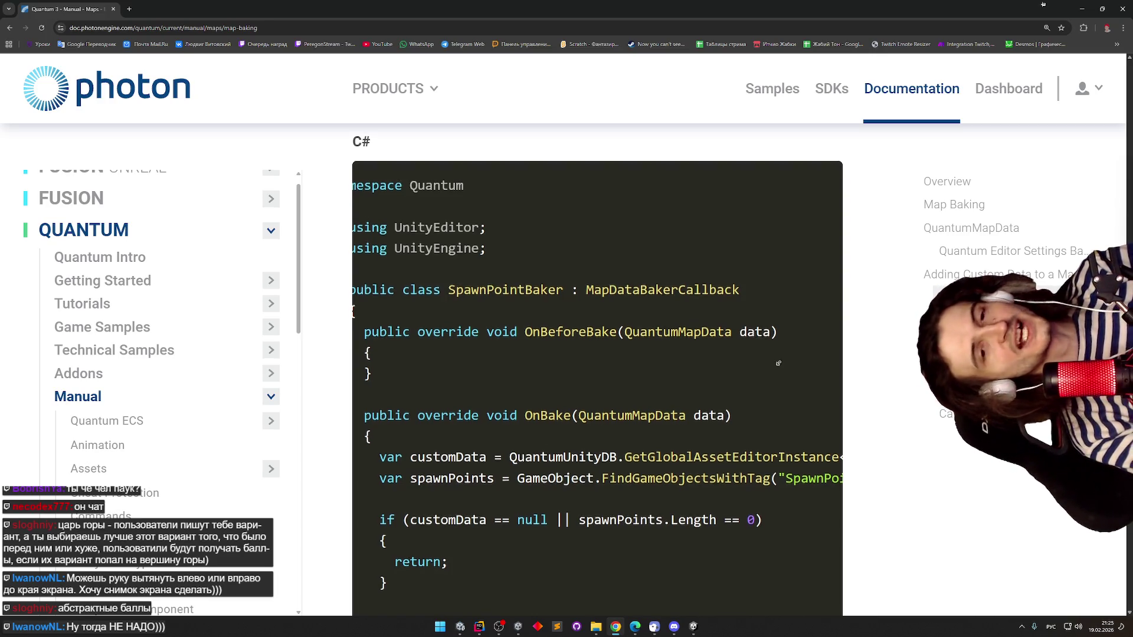
scroll(778, 364, down, 1)
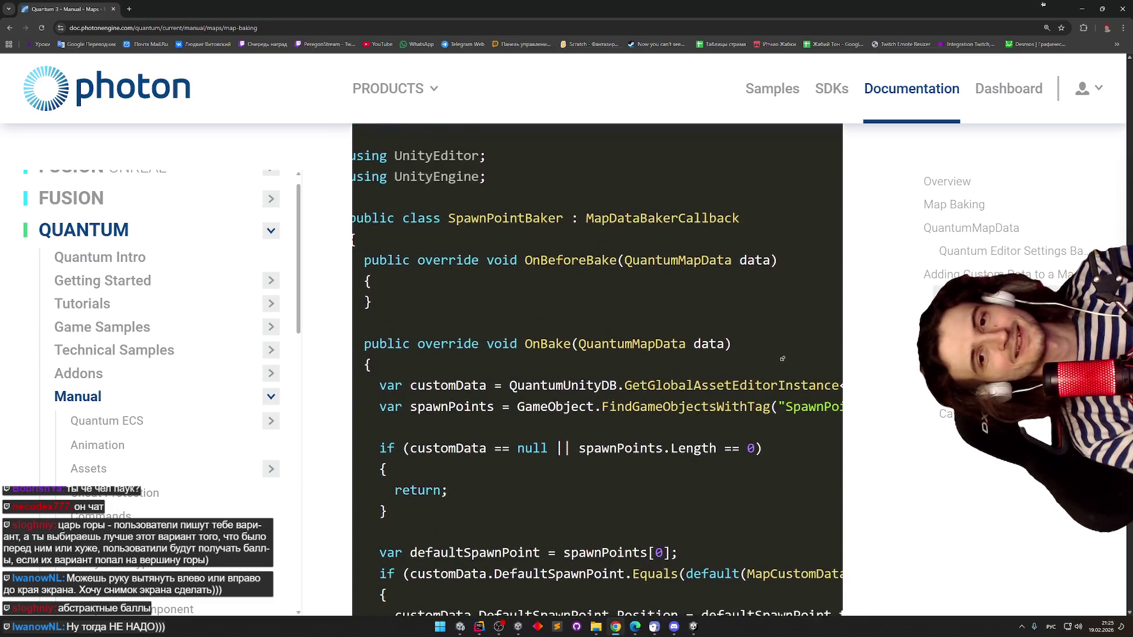
scroll(781, 358, down, 2)
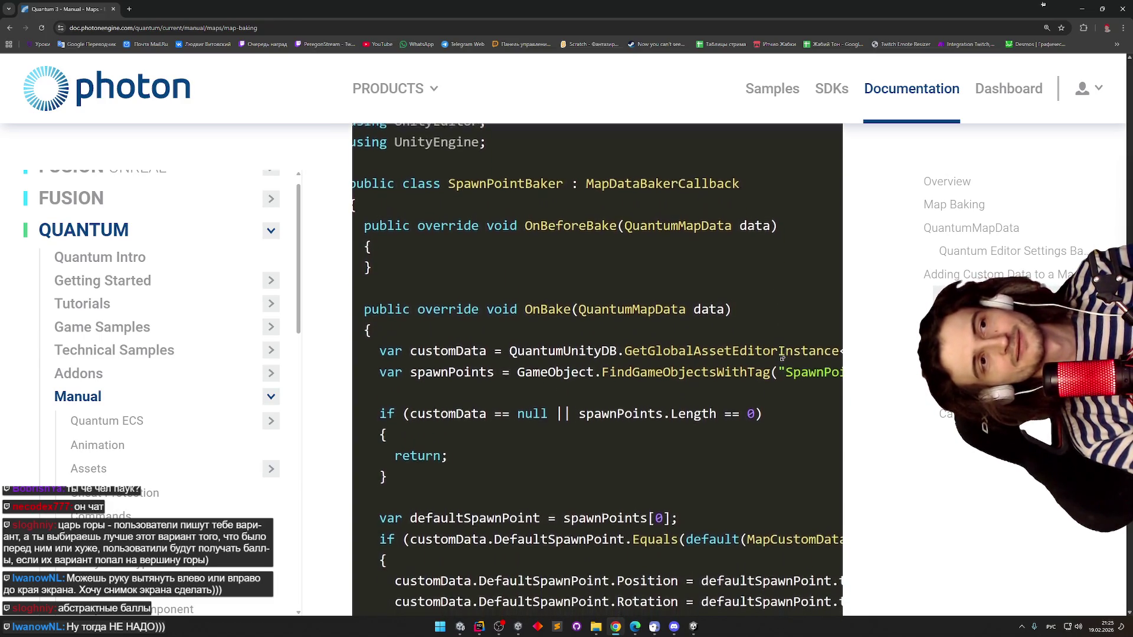
scroll(763, 376, down, 1)
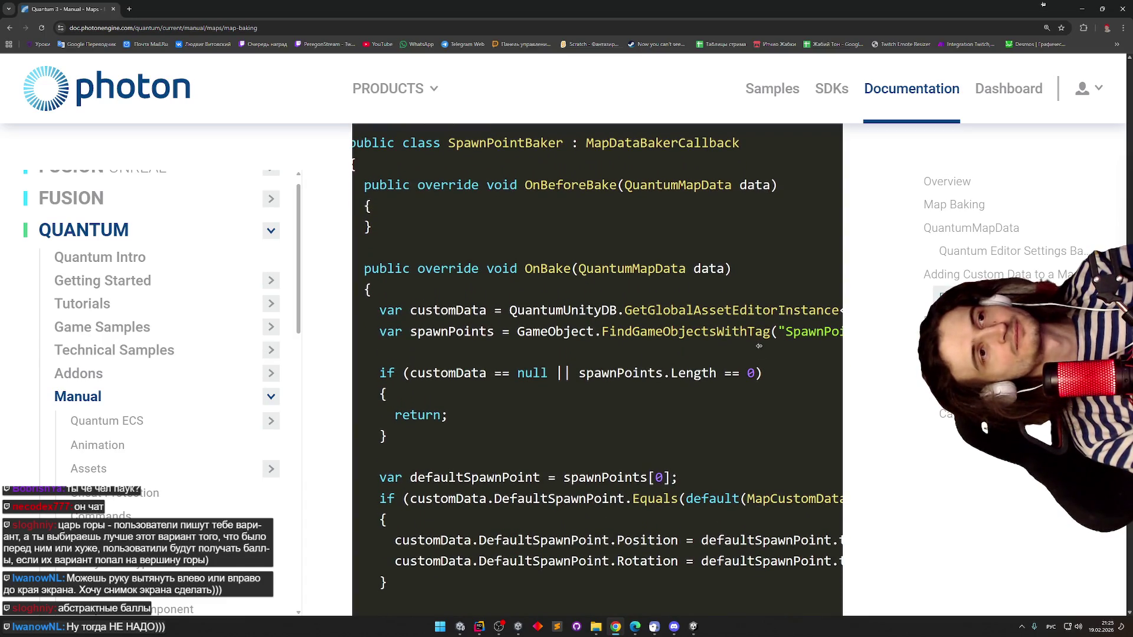
scroll(759, 348, down, 1)
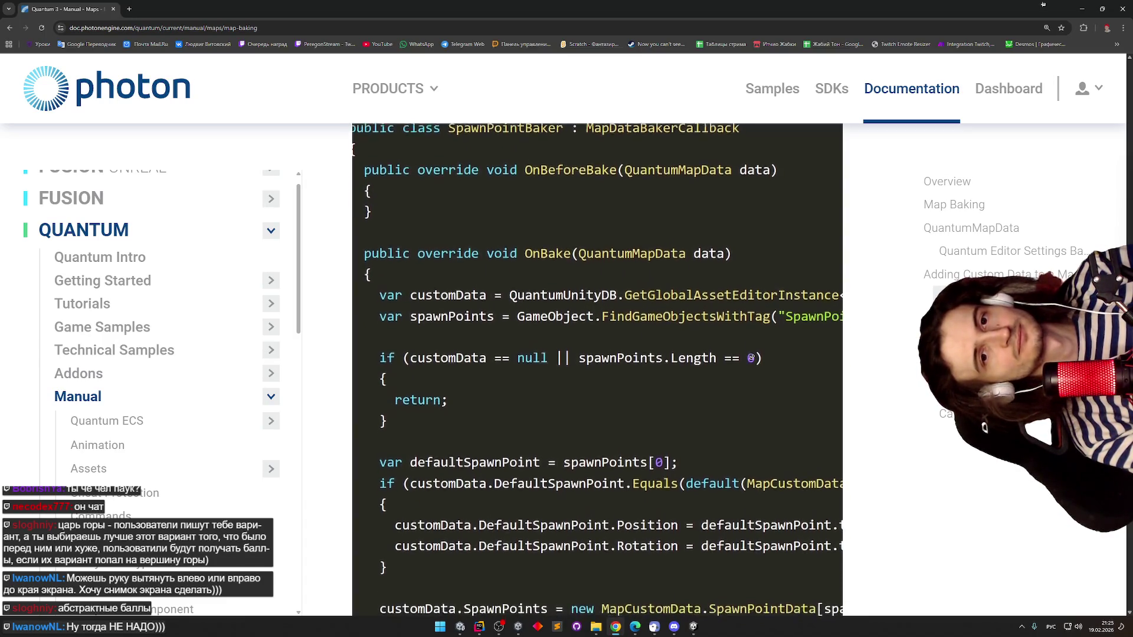
scroll(751, 356, down, 1)
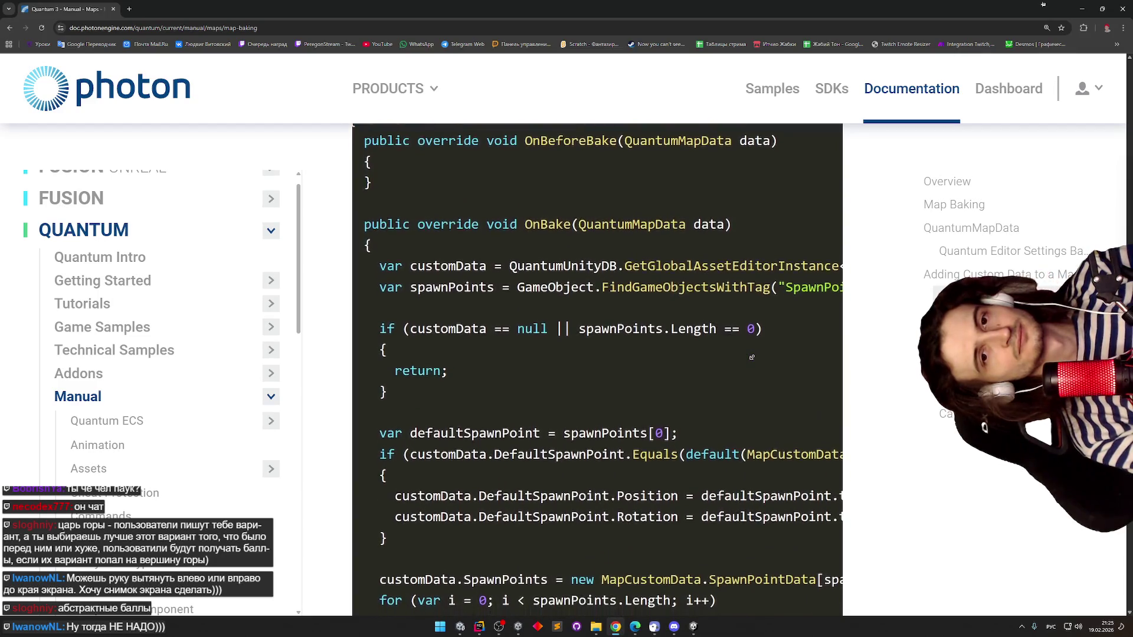
scroll(751, 357, up, 2)
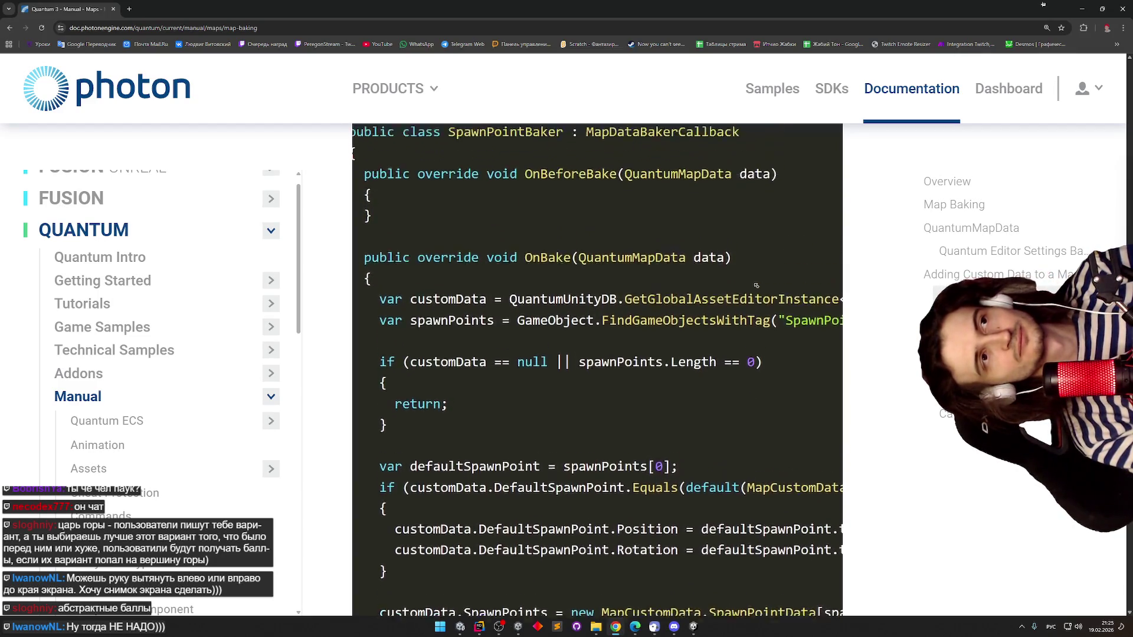
scroll(746, 351, down, 2)
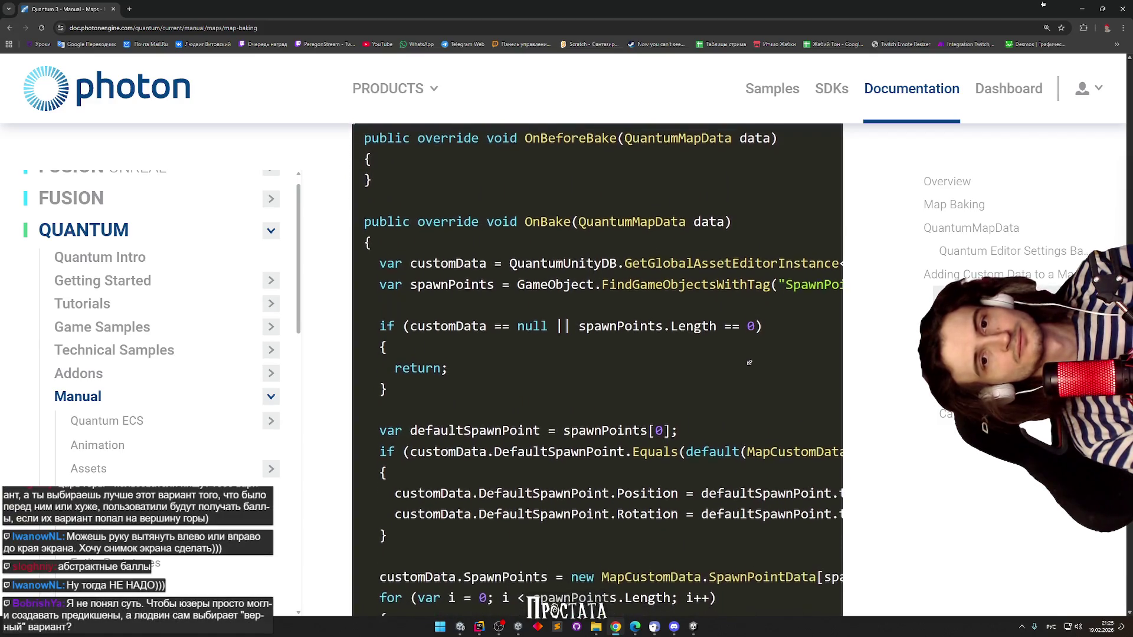
scroll(749, 361, down, 1)
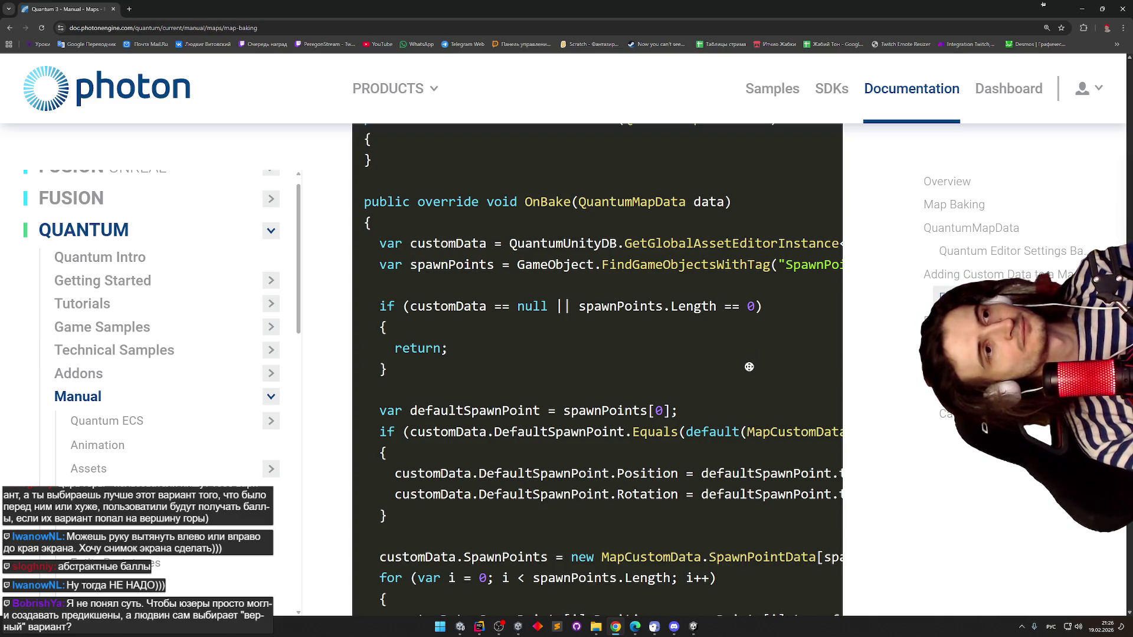
middle_click(748, 376)
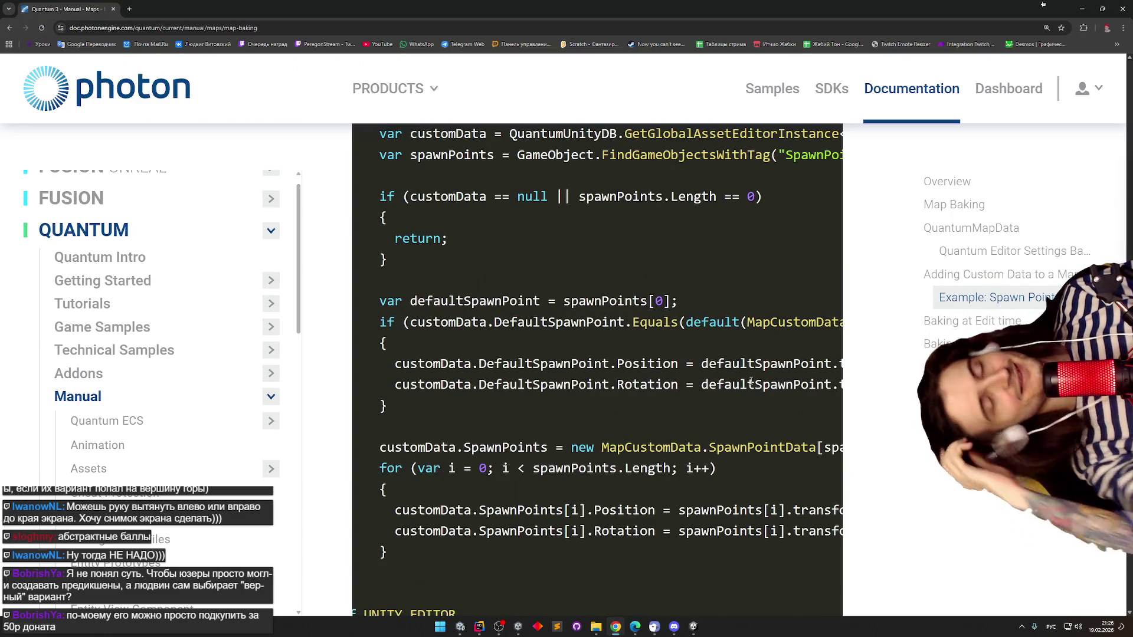
scroll(711, 381, up, 4)
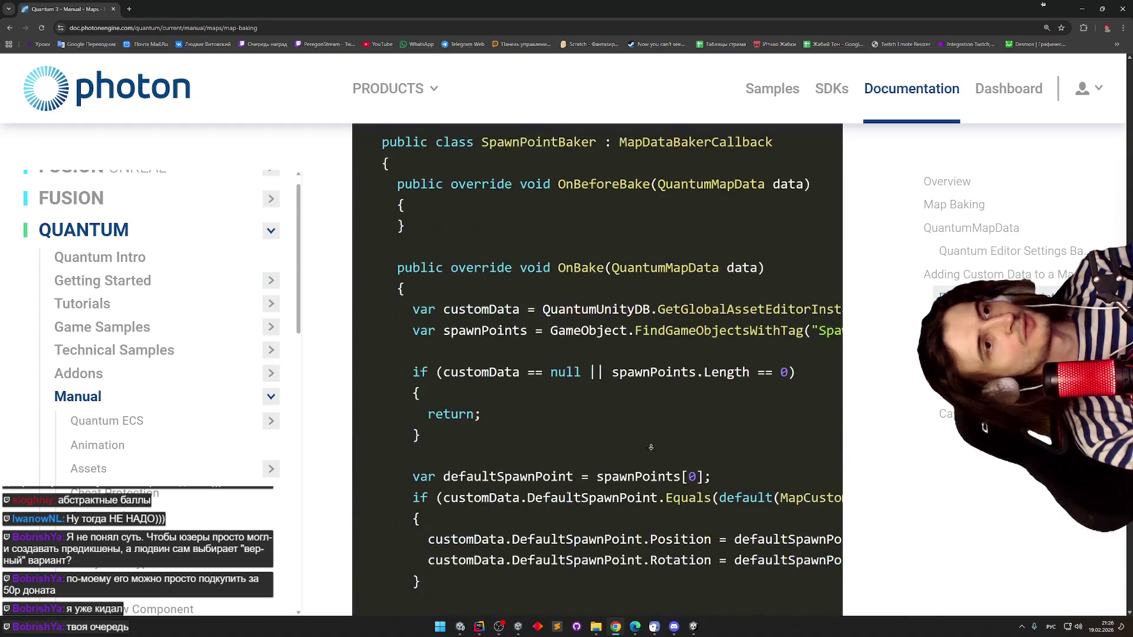
middle_click(587, 442)
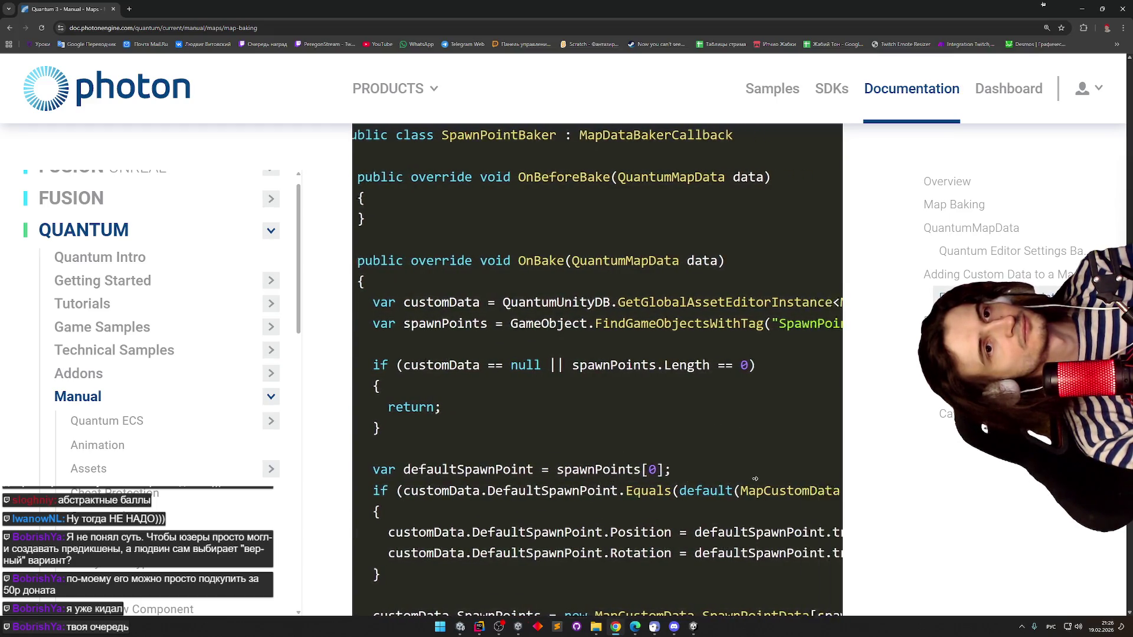
scroll(611, 502, down, 1)
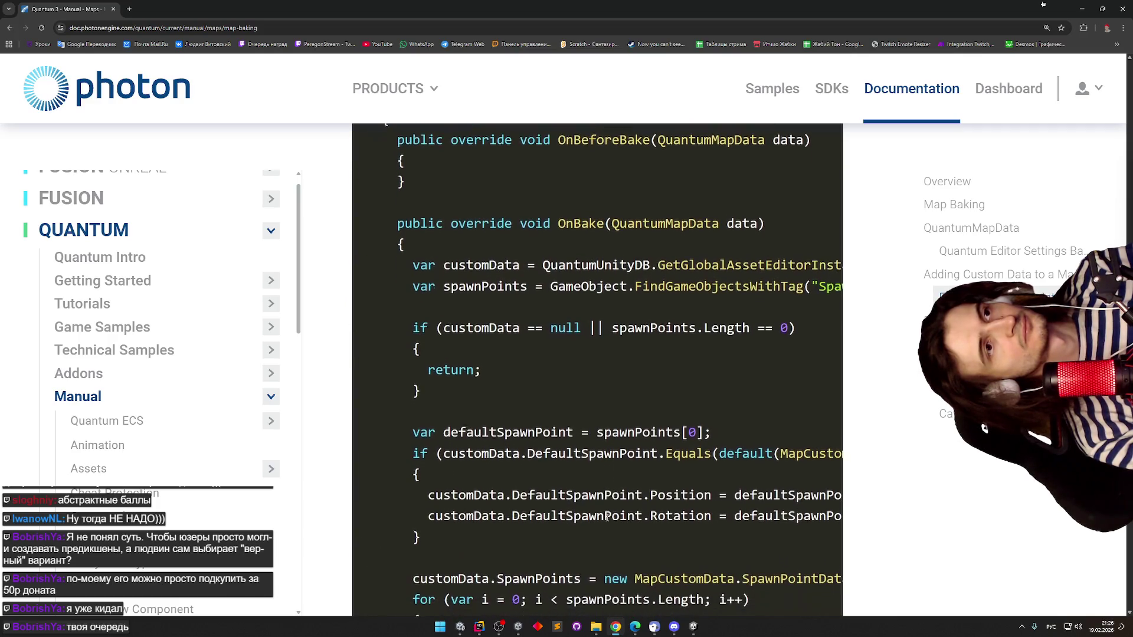
middle_click(802, 401)
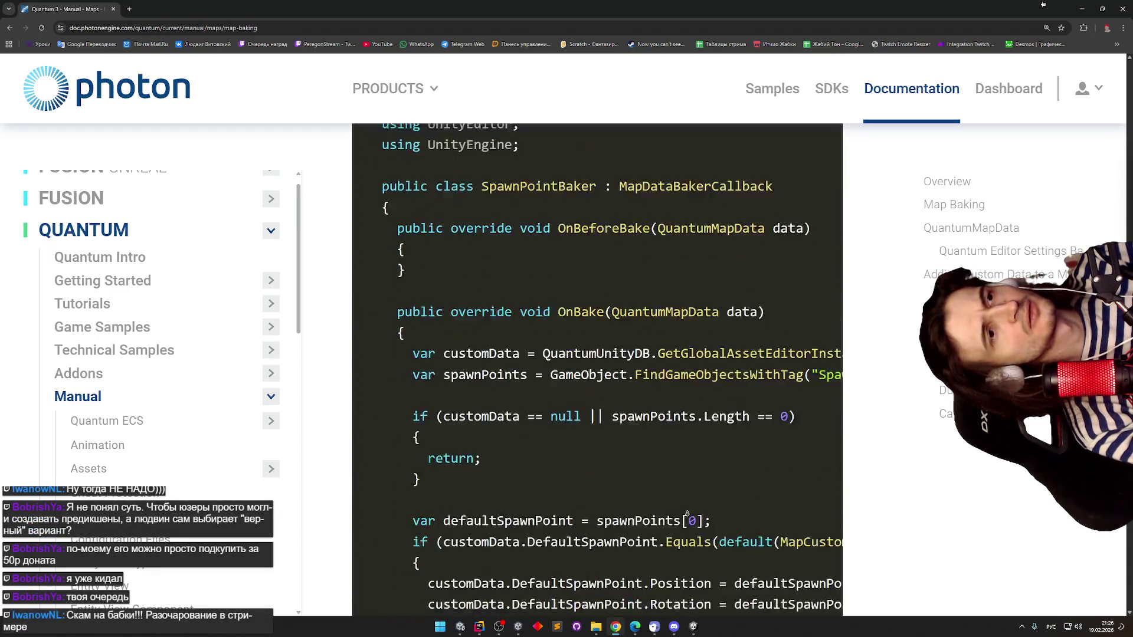
scroll(505, 423, left, 5)
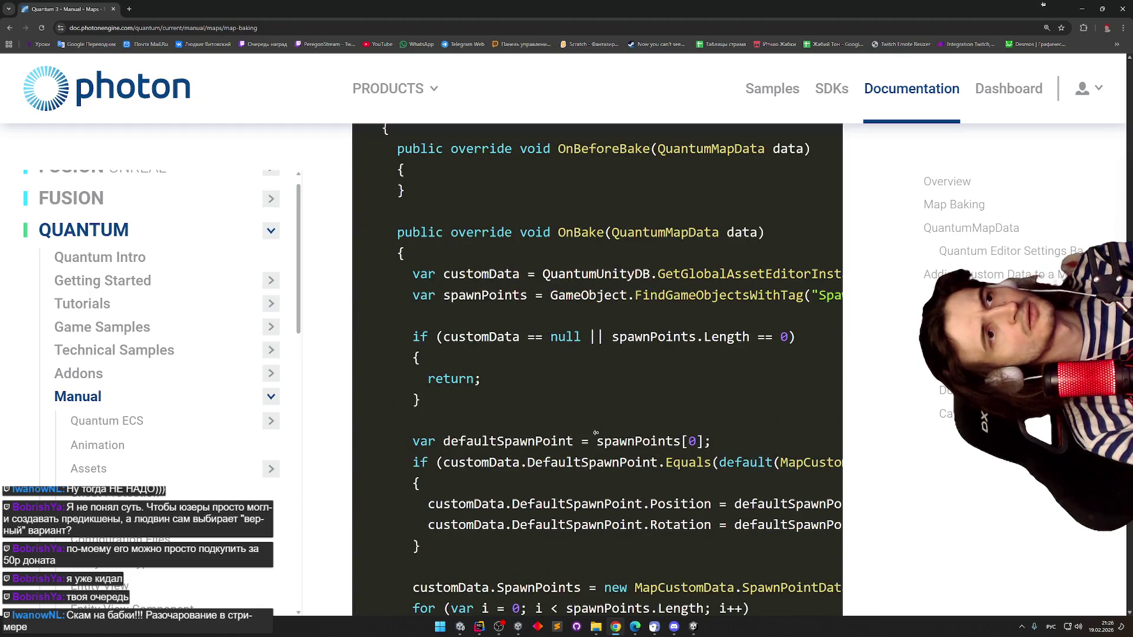
scroll(593, 512, down, 1)
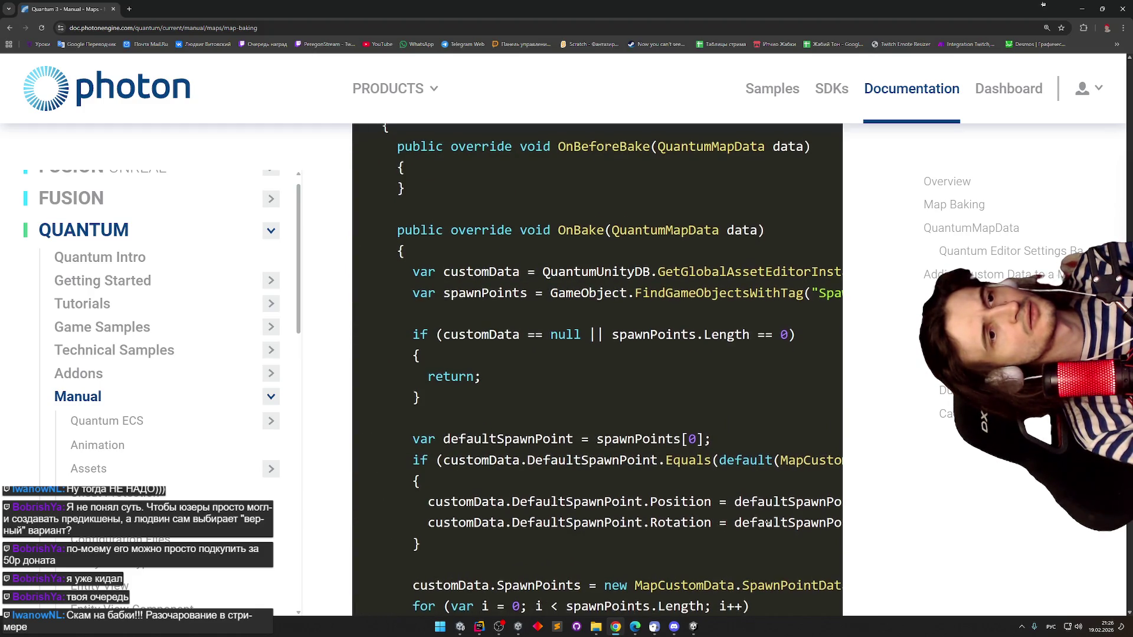
scroll(605, 508, right, 3)
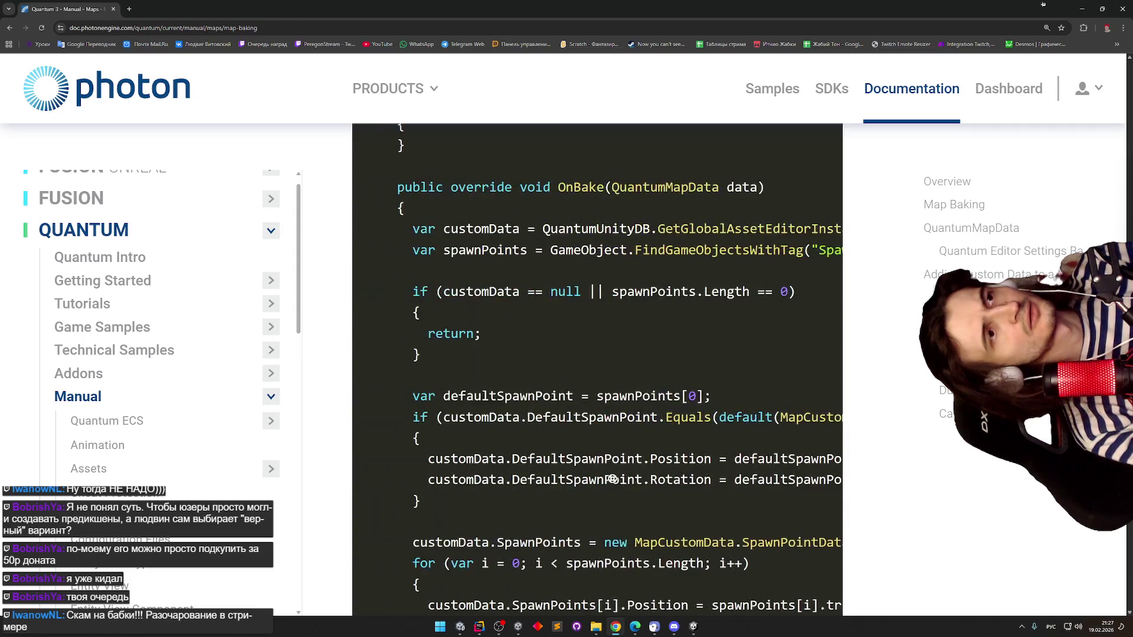
scroll(649, 460, up, 1)
scroll(695, 411, left, 1)
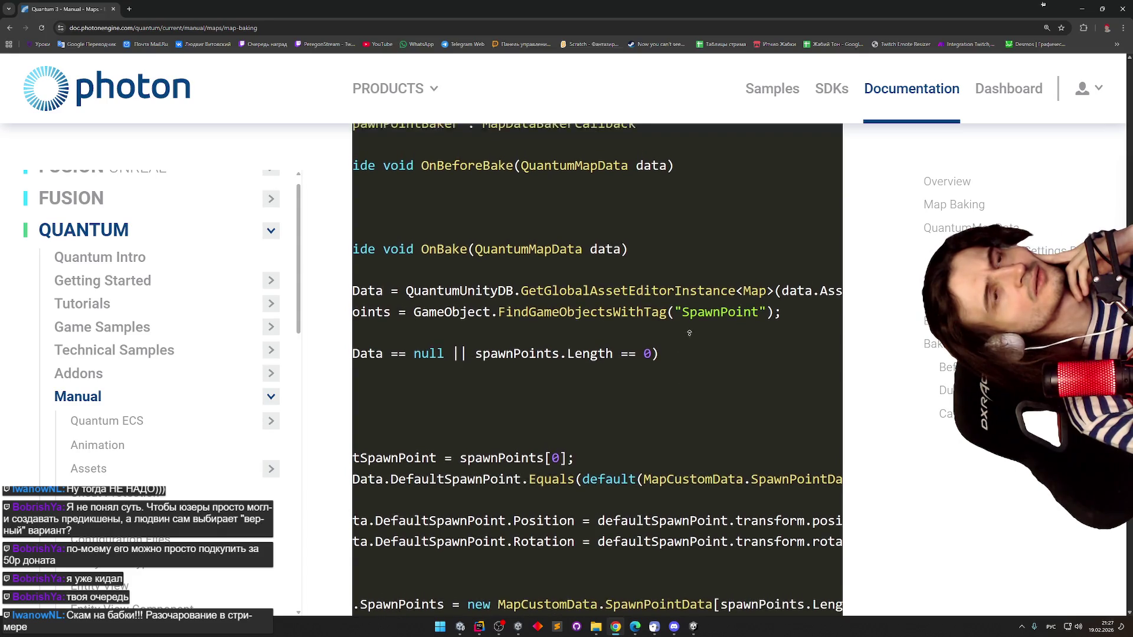
- Scroll through the SpawnPointBaker code down to the SetEntityToSpawnPoint usage snippet
scroll(767, 360, up, 1)
scroll(799, 352, right, 2)
scroll(638, 339, left, 5)
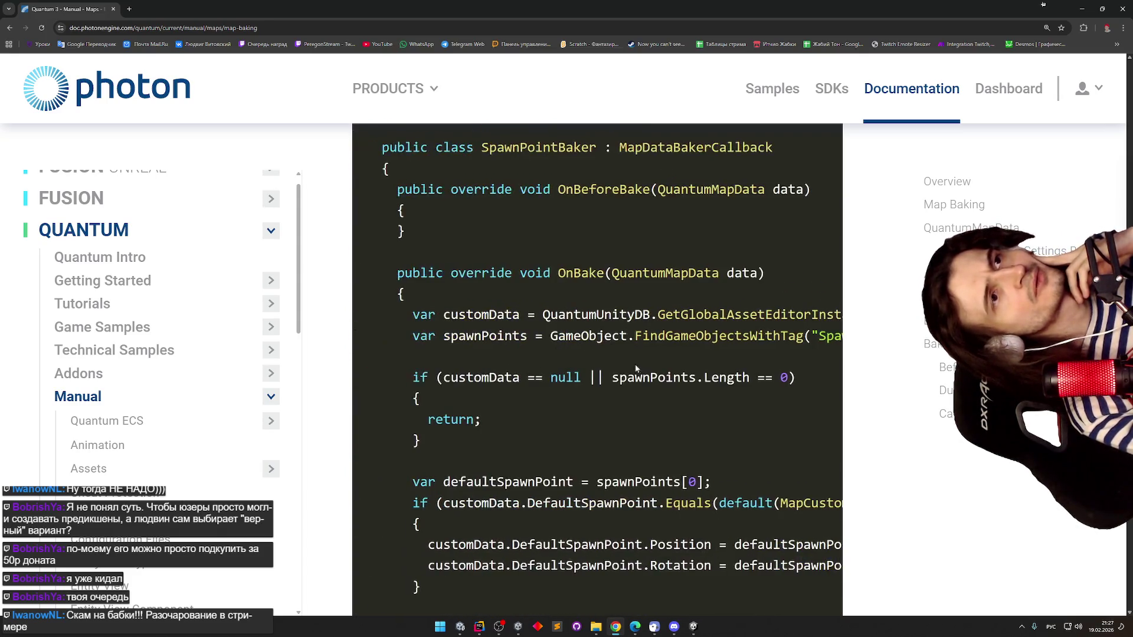
scroll(639, 338, up, 1)
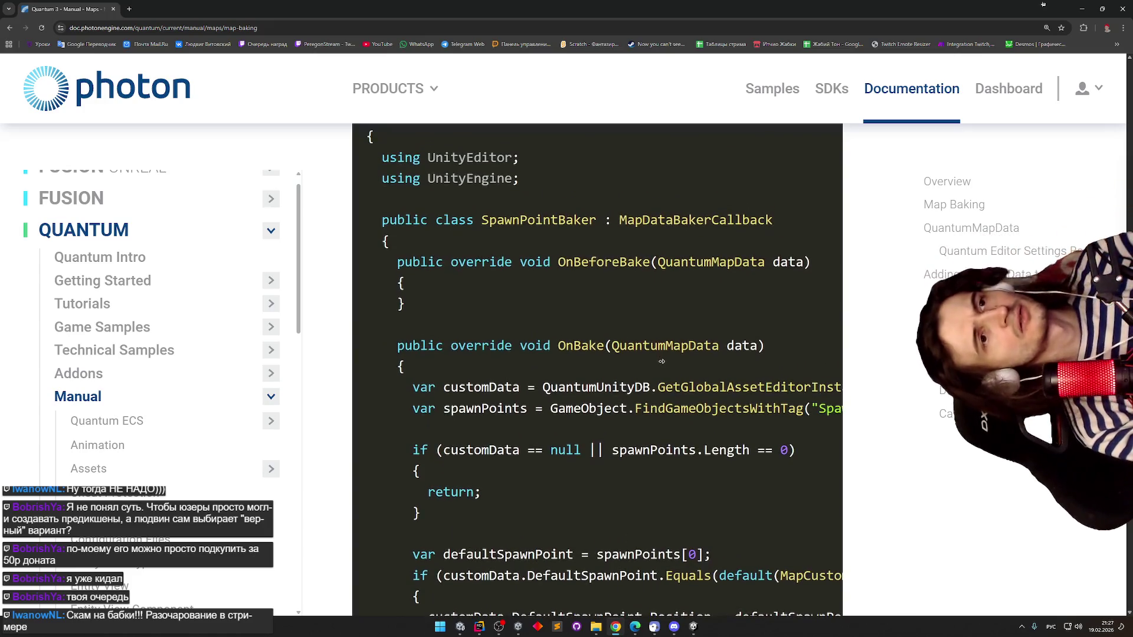
scroll(661, 367, up, 10)
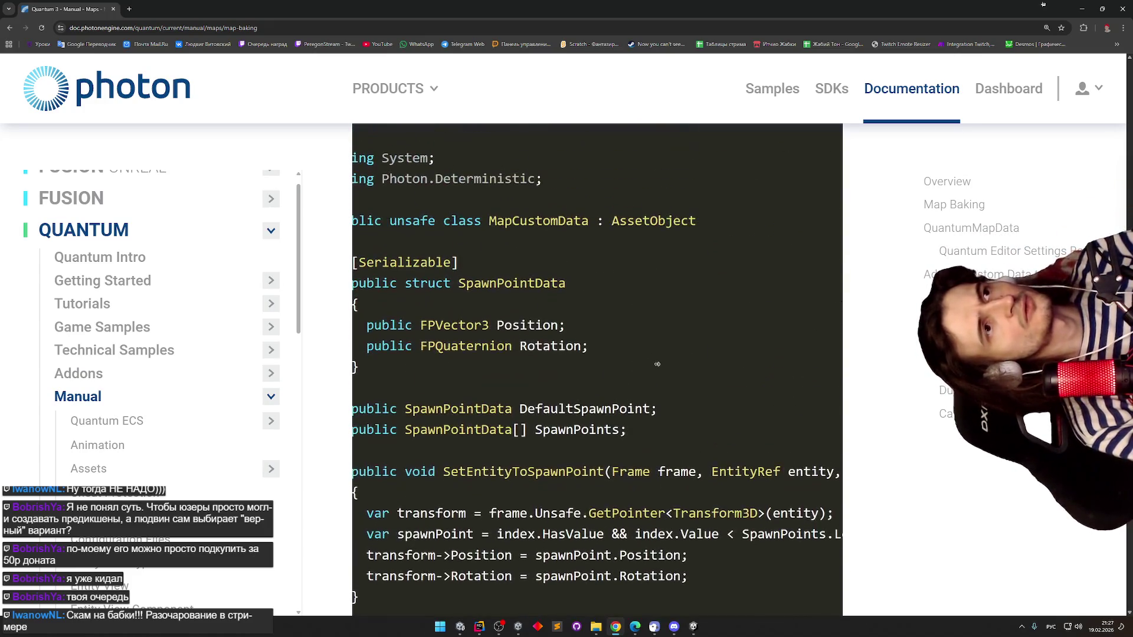
scroll(584, 378, down, 3)
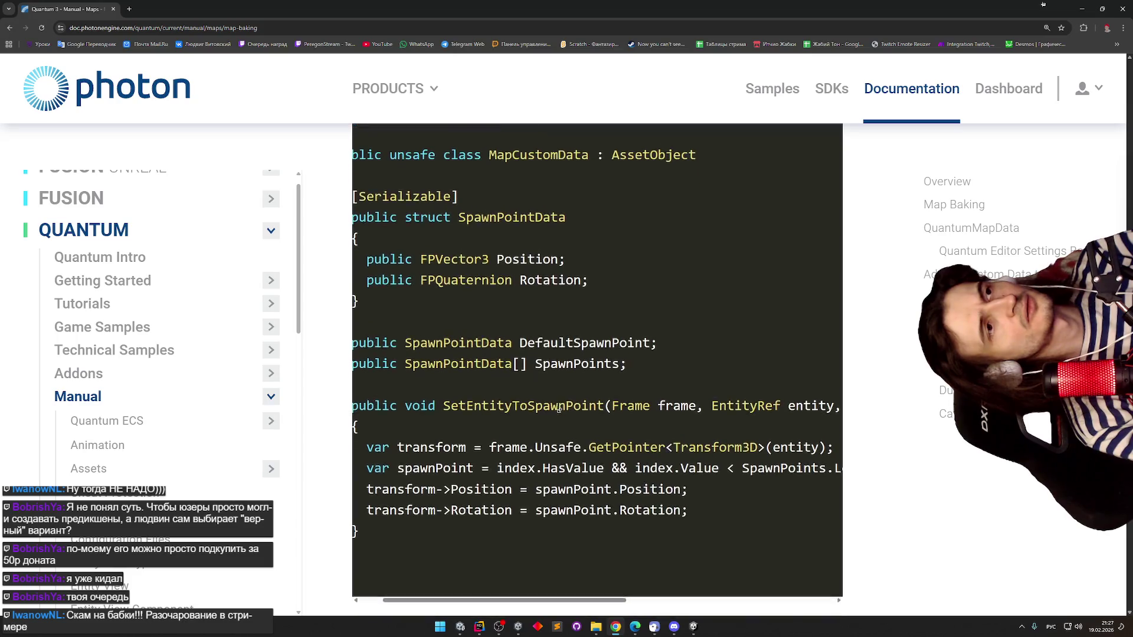
scroll(576, 499, down, 10)
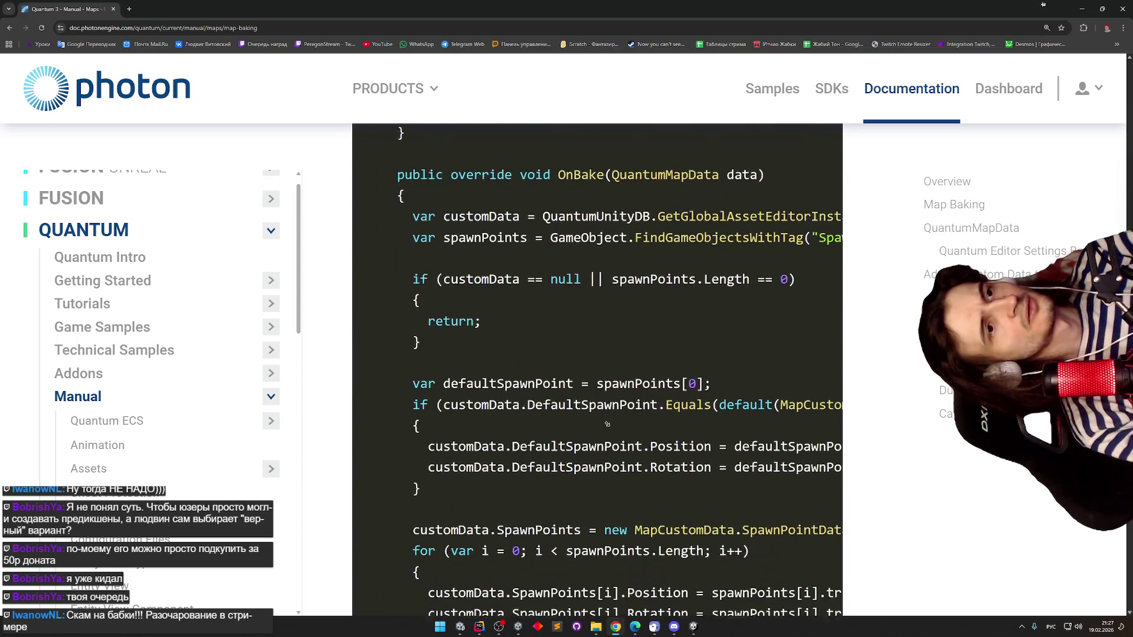
scroll(737, 420, right, 4)
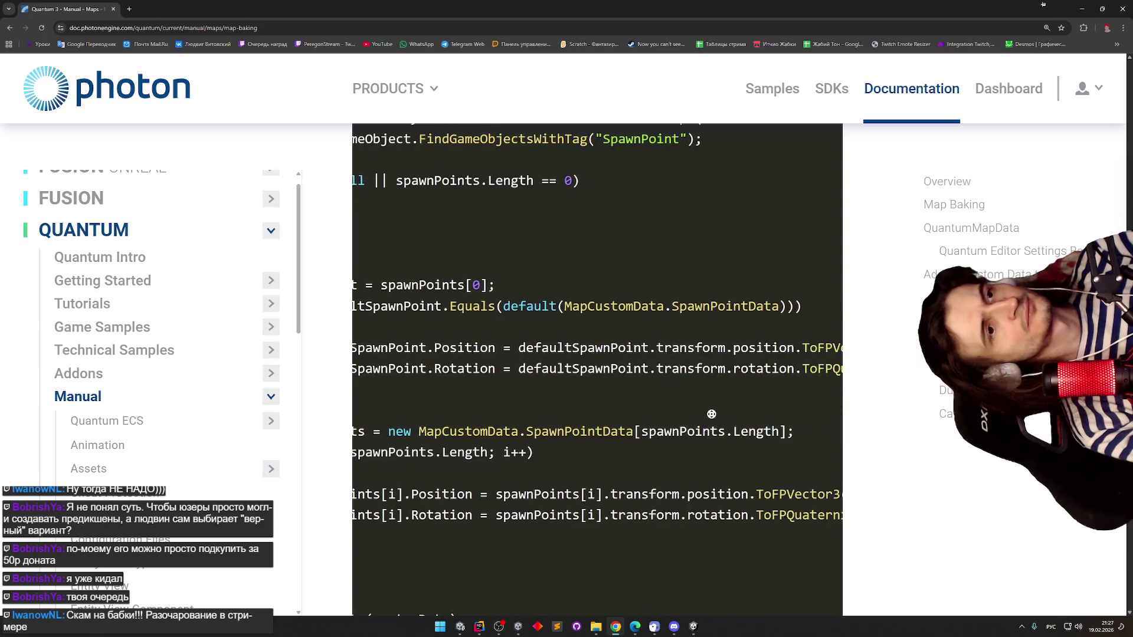
scroll(645, 406, left, 4)
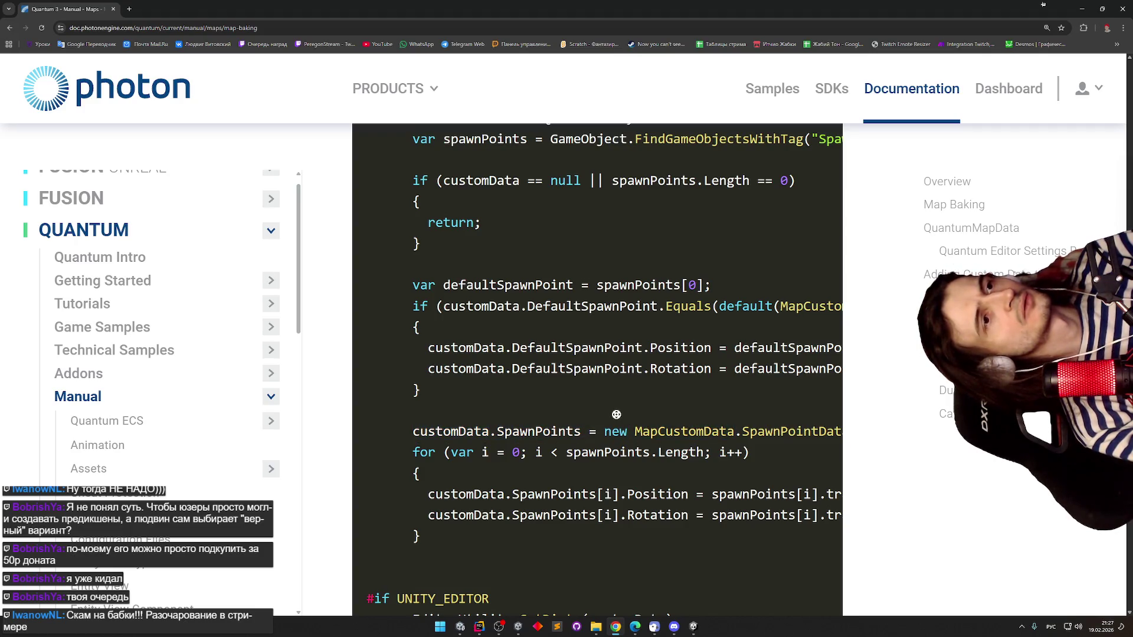
scroll(680, 430, right, 4)
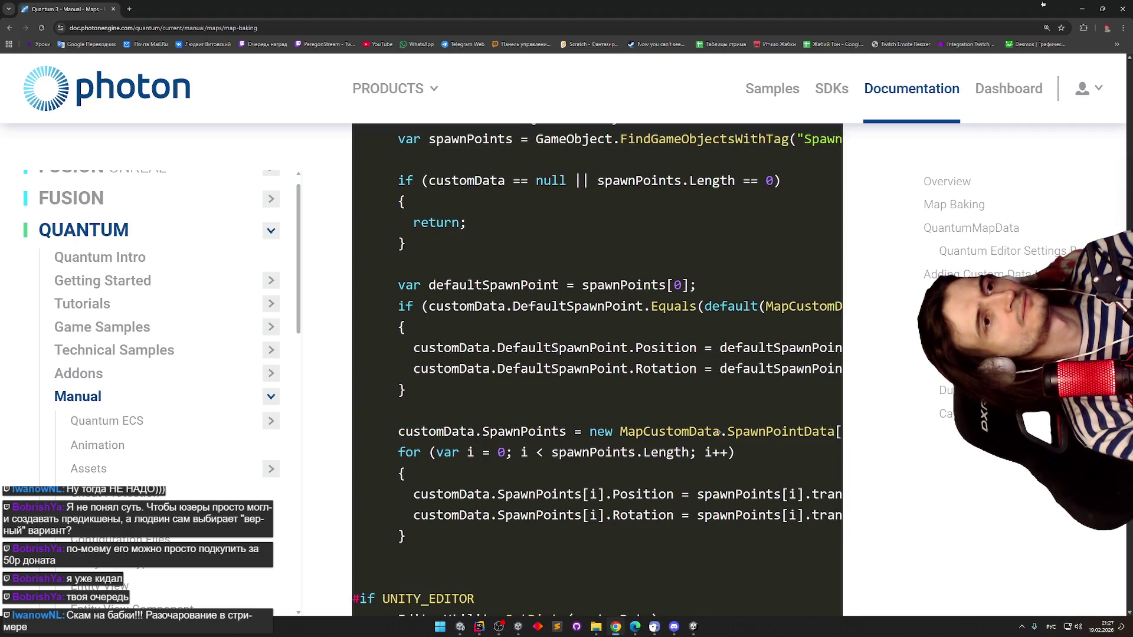
scroll(636, 434, left, 4)
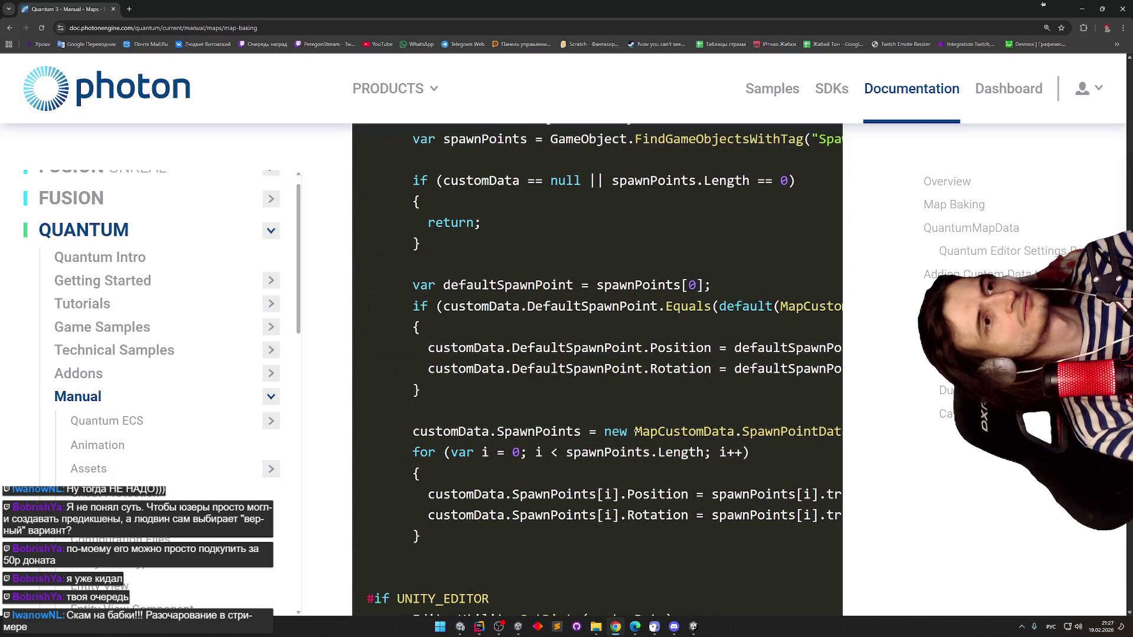
scroll(708, 401, up, 1)
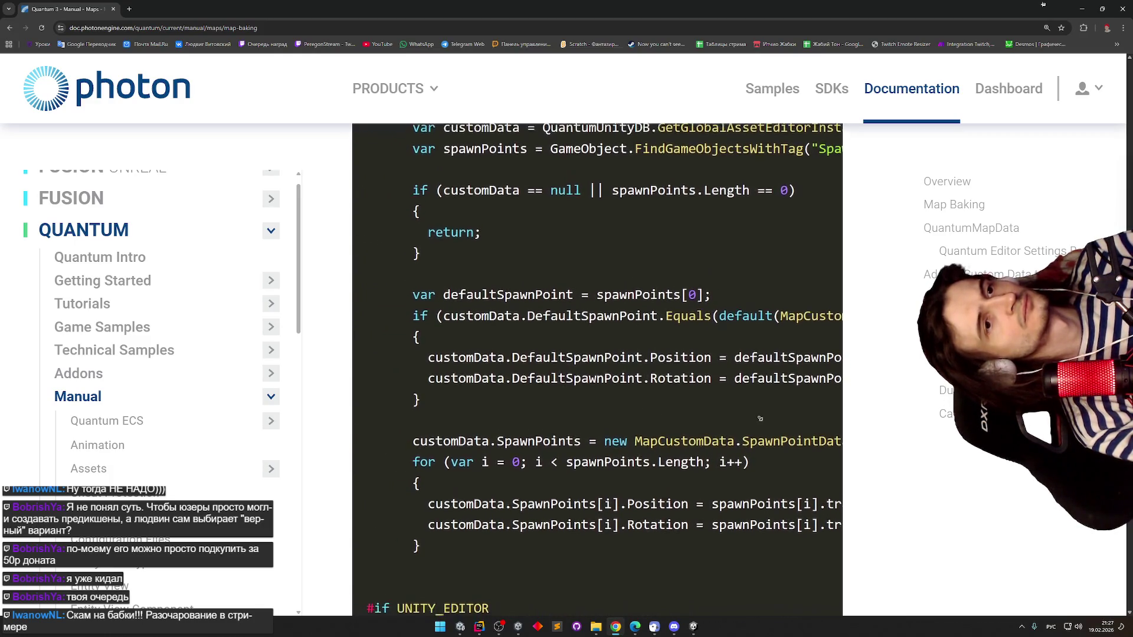
scroll(813, 411, right, 4)
scroll(708, 295, left, 4)
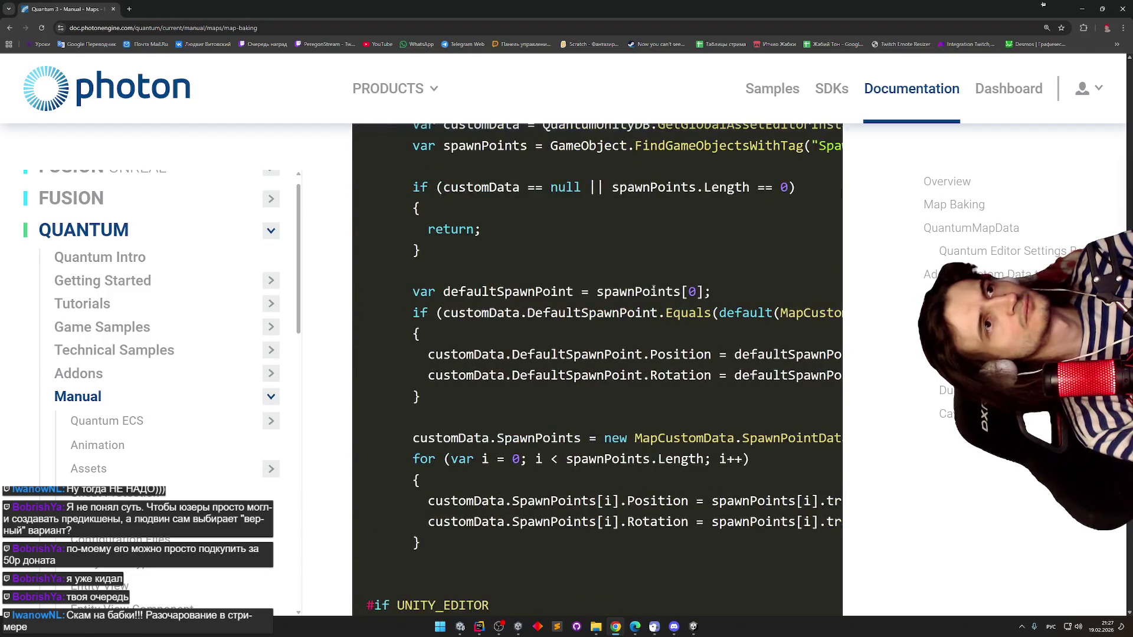
scroll(638, 200, up, 5)
scroll(638, 200, up, 6)
scroll(632, 420, down, 12)
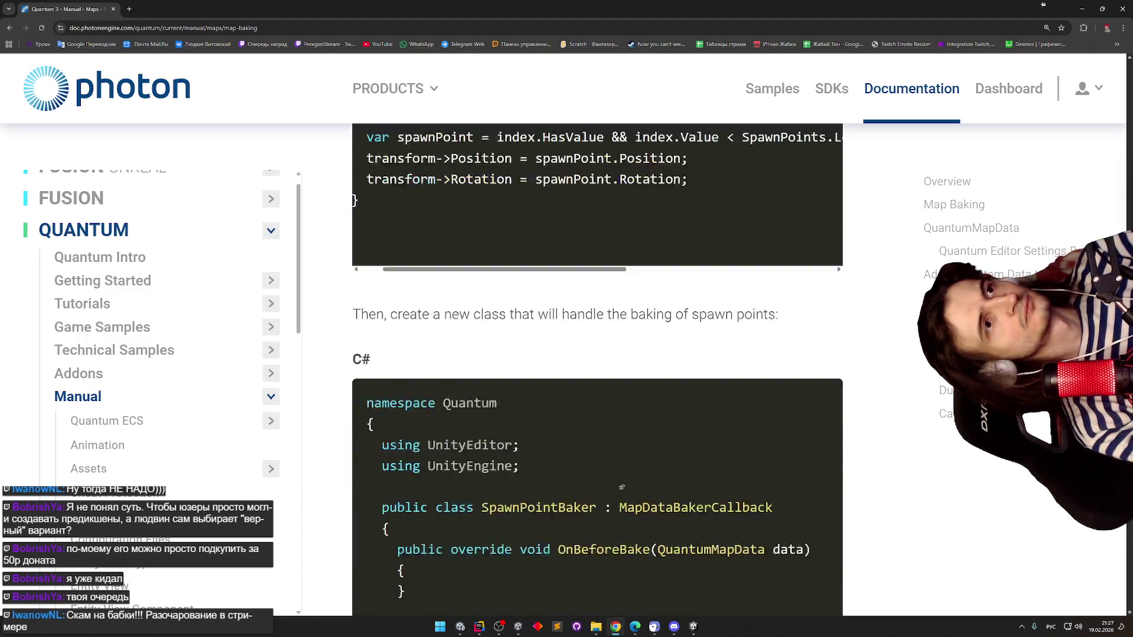
scroll(620, 444, down, 1)
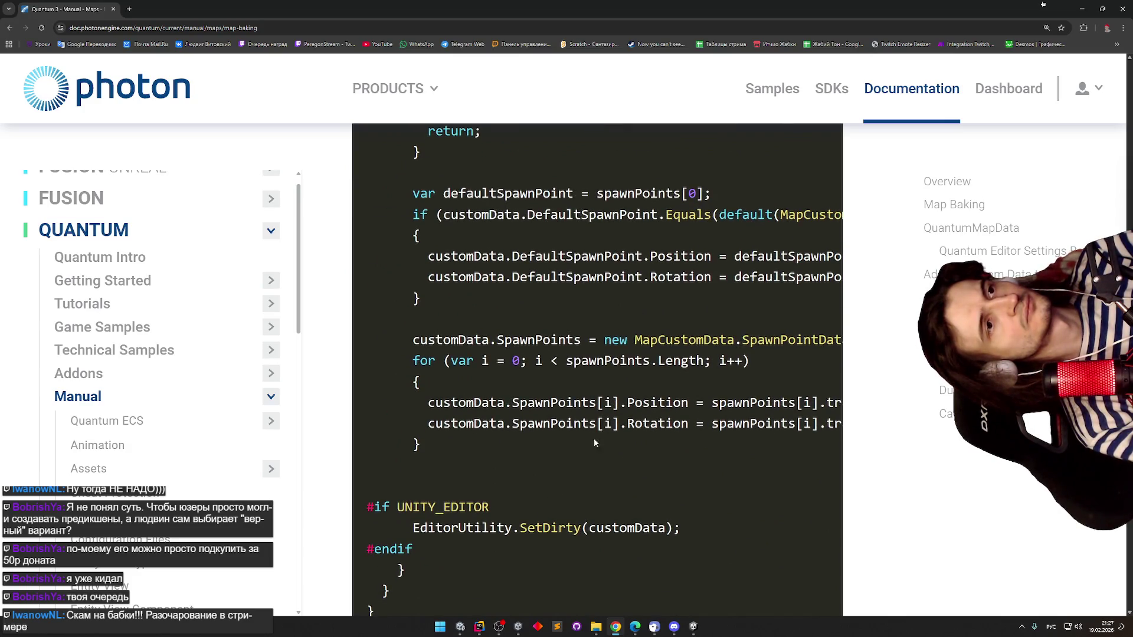
scroll(697, 440, right, 5)
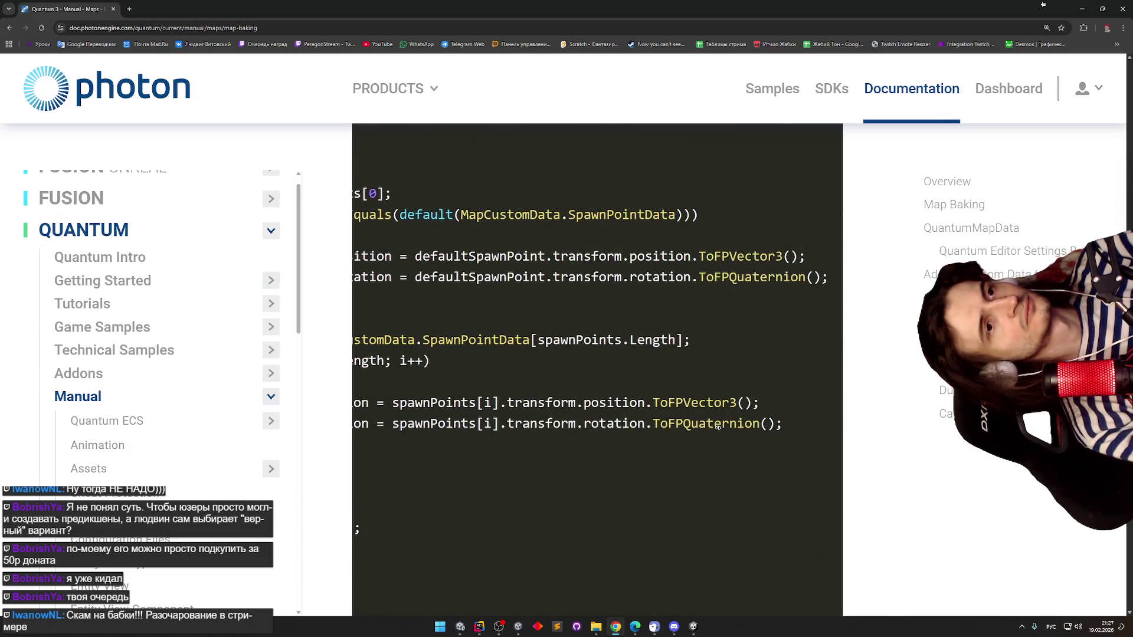
scroll(550, 421, left, 5)
scroll(590, 413, down, 5)
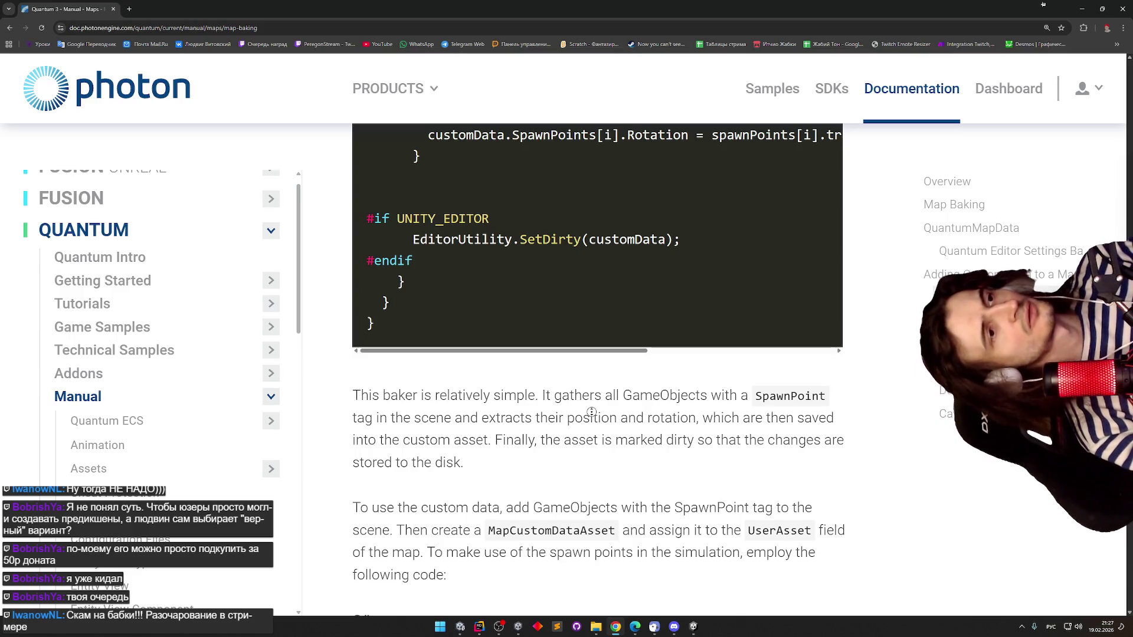
scroll(591, 411, down, 2)
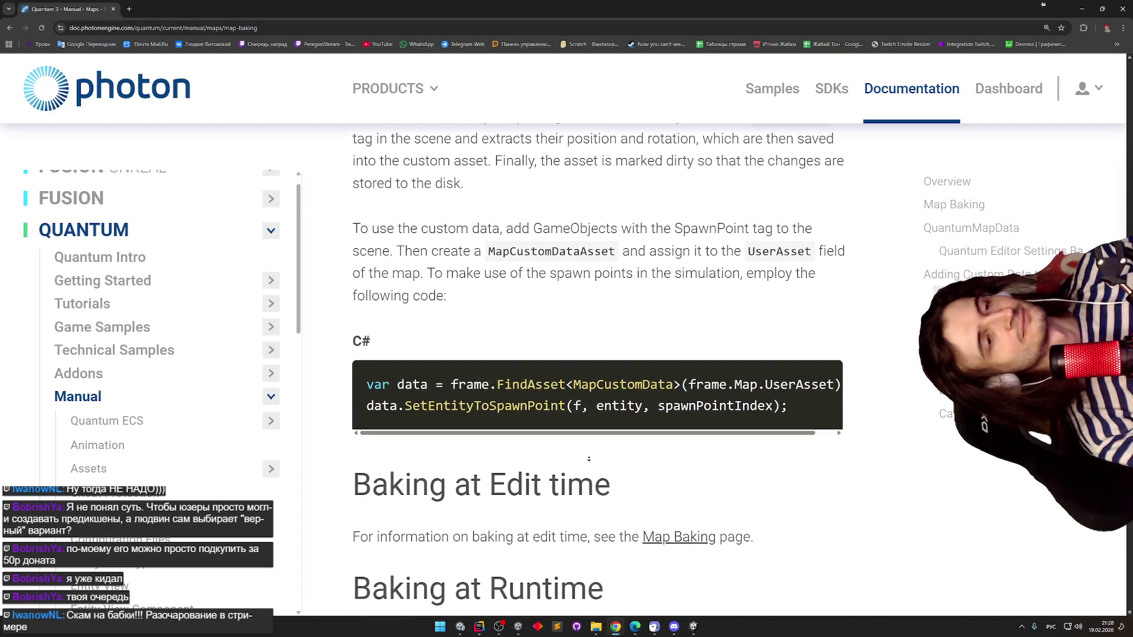
- Autoscroll back up to the SpawnPointBaker code example
click(605, 438)
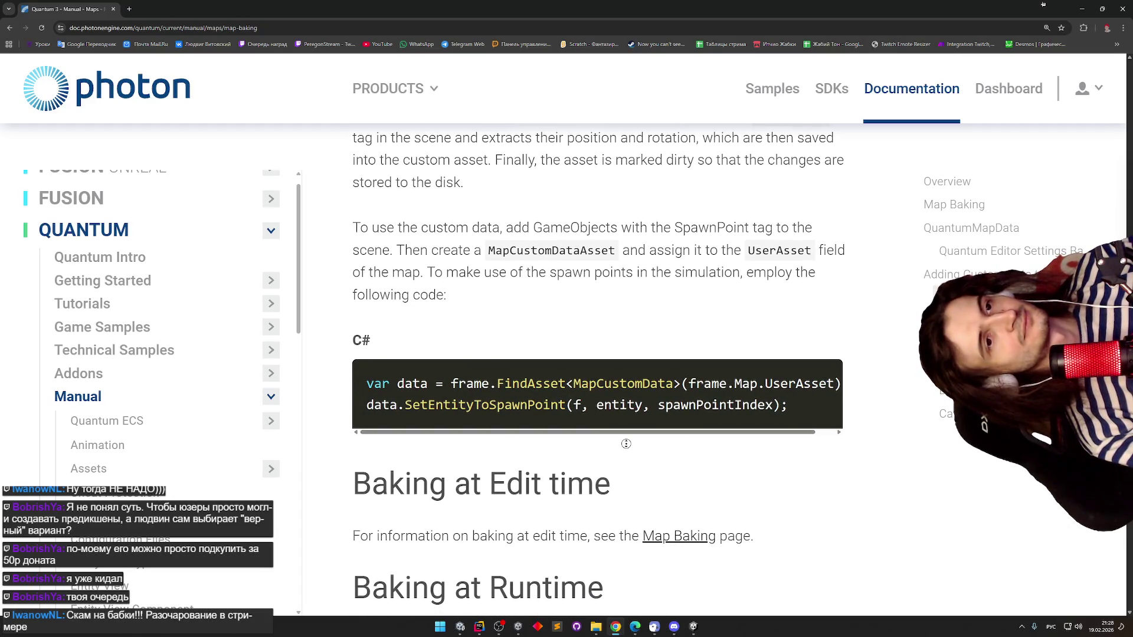
click(614, 464)
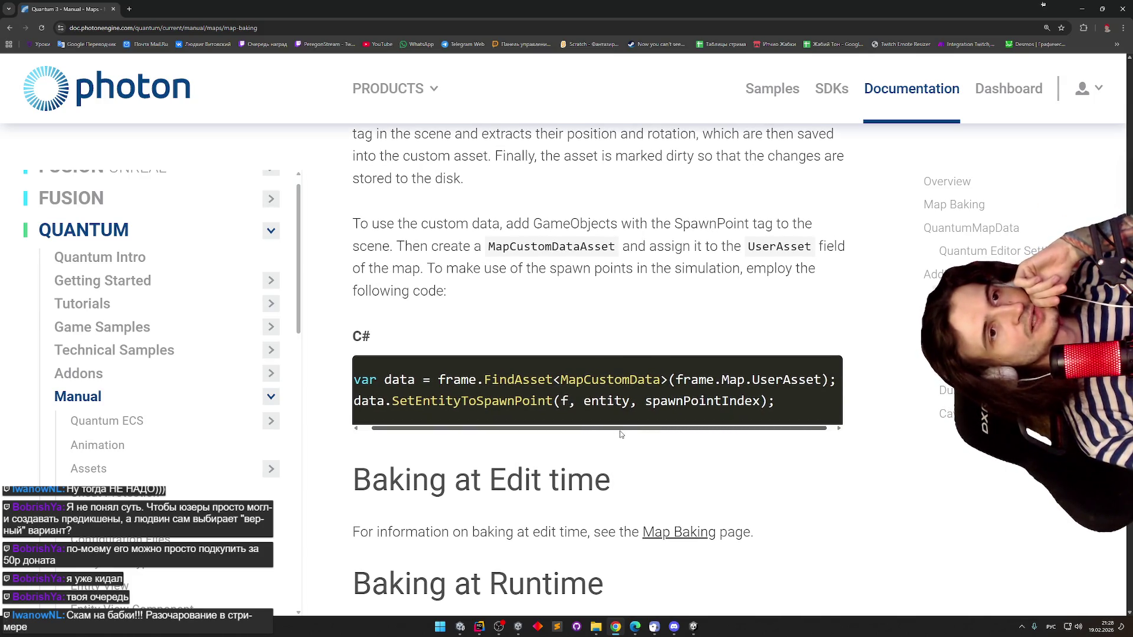
scroll(620, 434, left, 1)
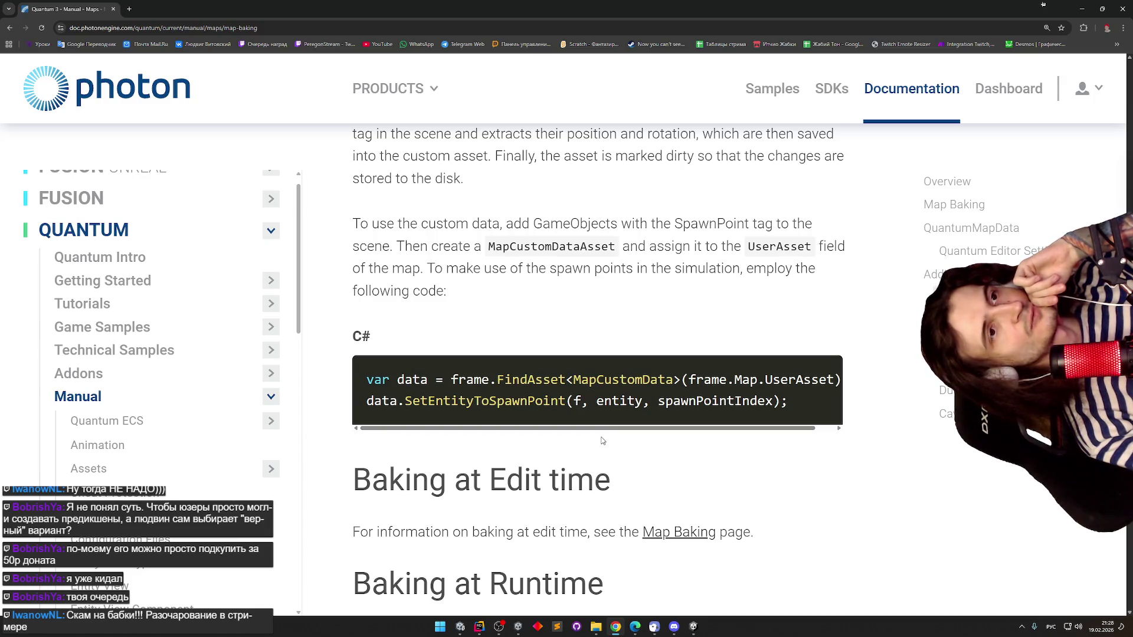
scroll(612, 440, up, 7)
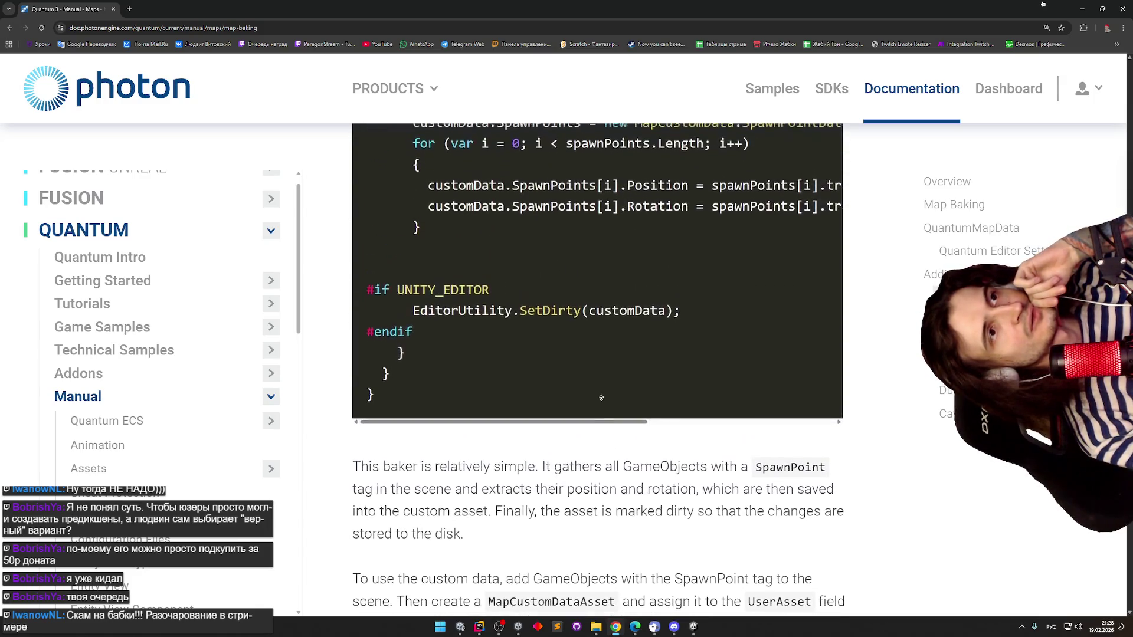
middle_click(602, 399)
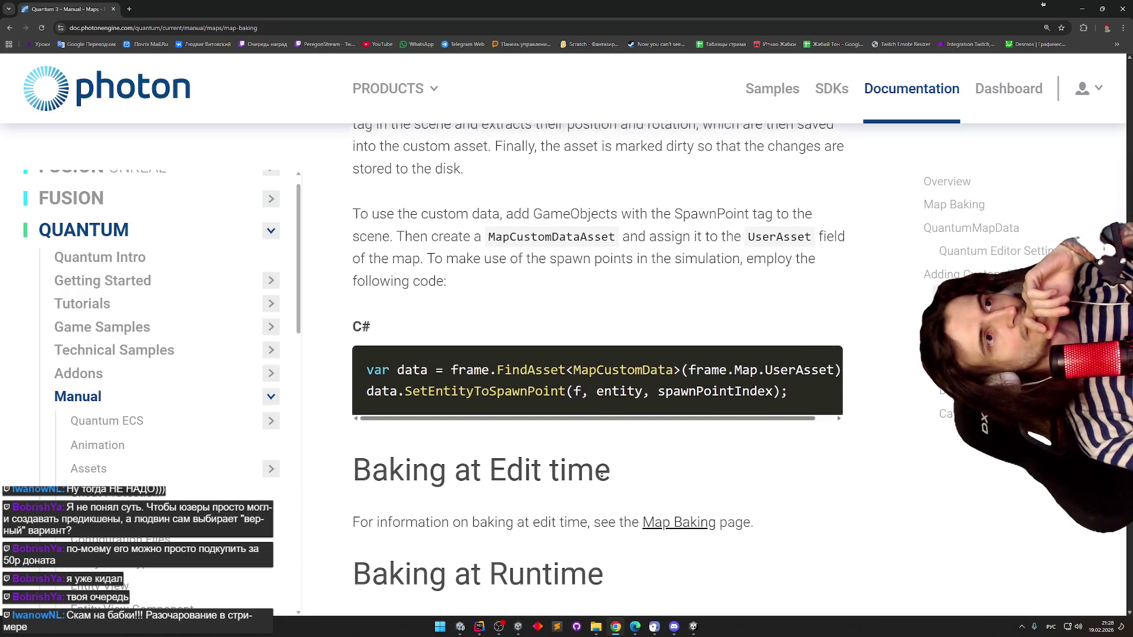
middle_click(583, 433)
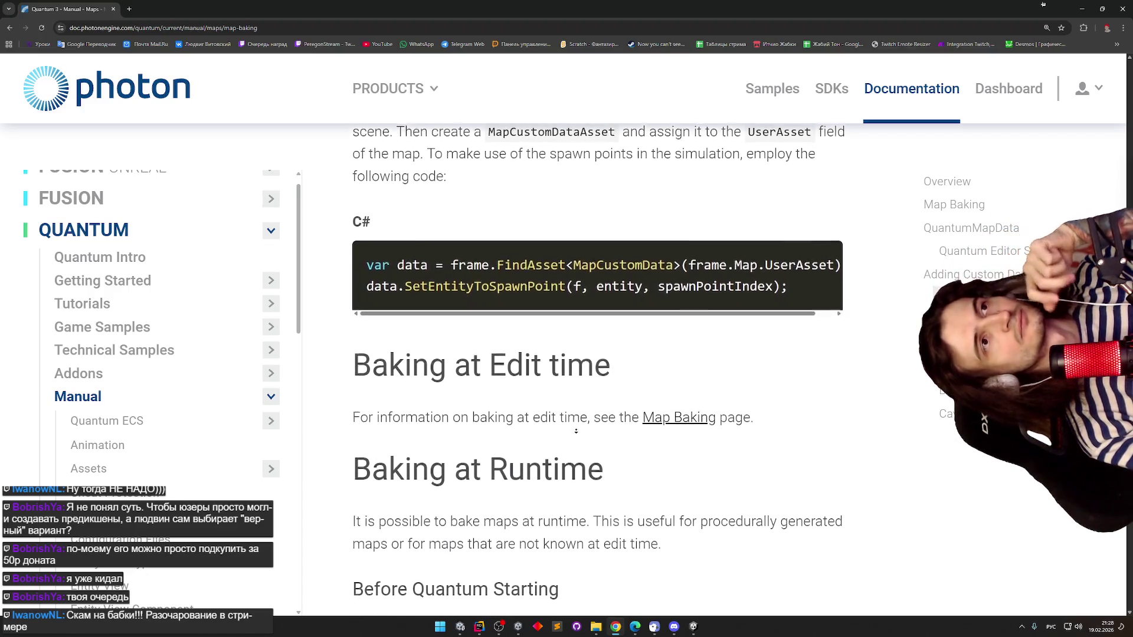
middle_click(649, 370)
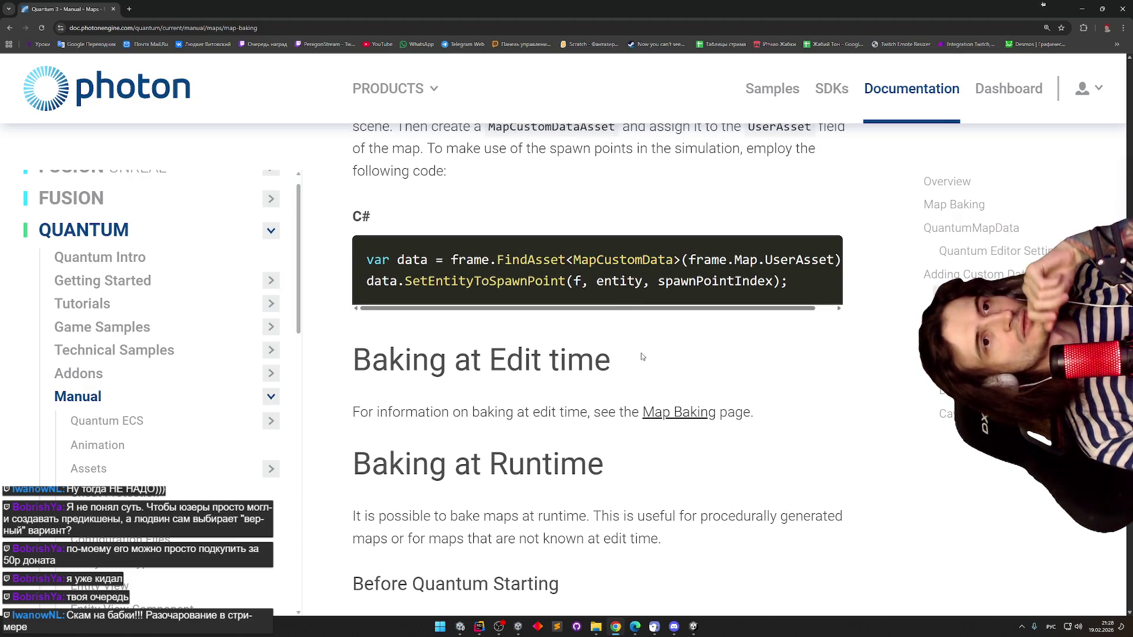
- Scroll past Baking at Edit time to the Baking at Runtime section
scroll(684, 307, left, 2)
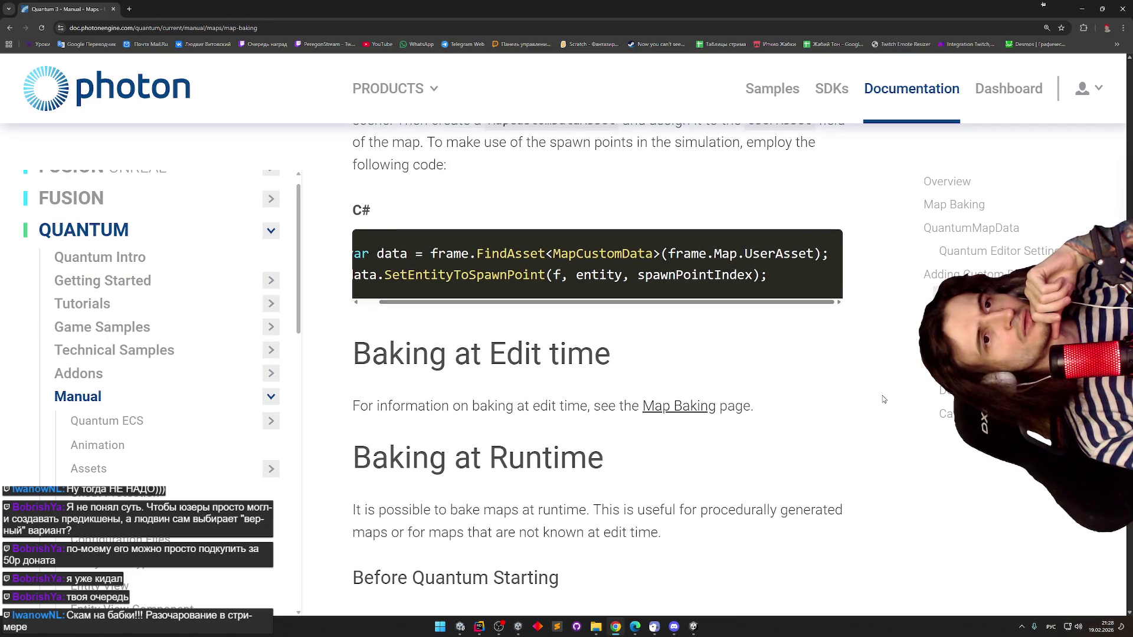
scroll(832, 362, up, 1)
scroll(815, 357, up, 1)
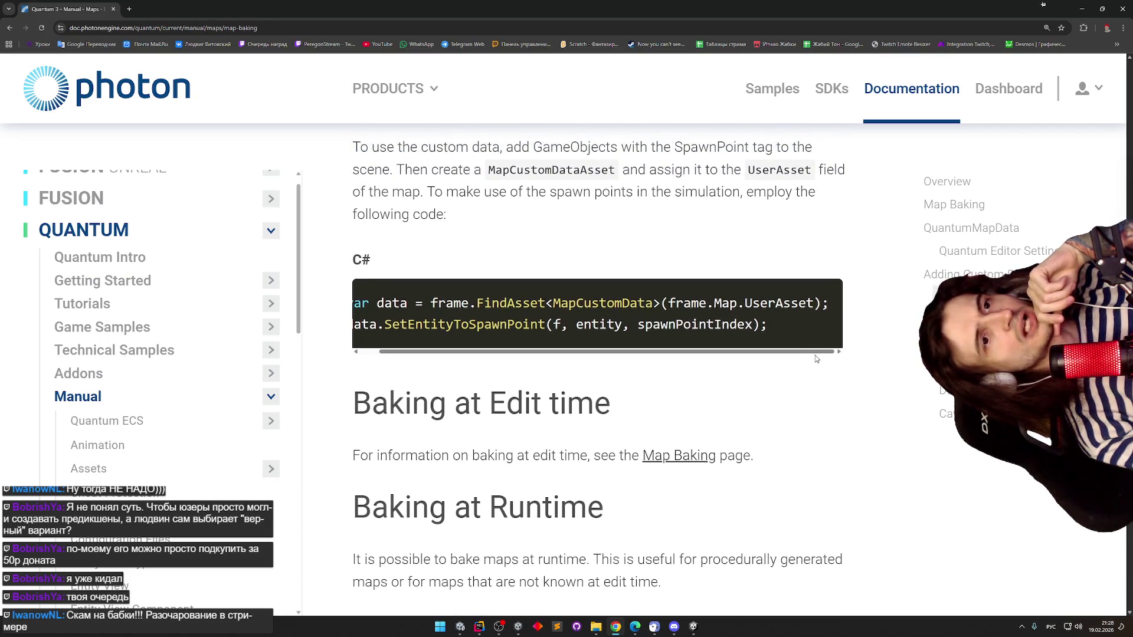
scroll(793, 360, left, 2)
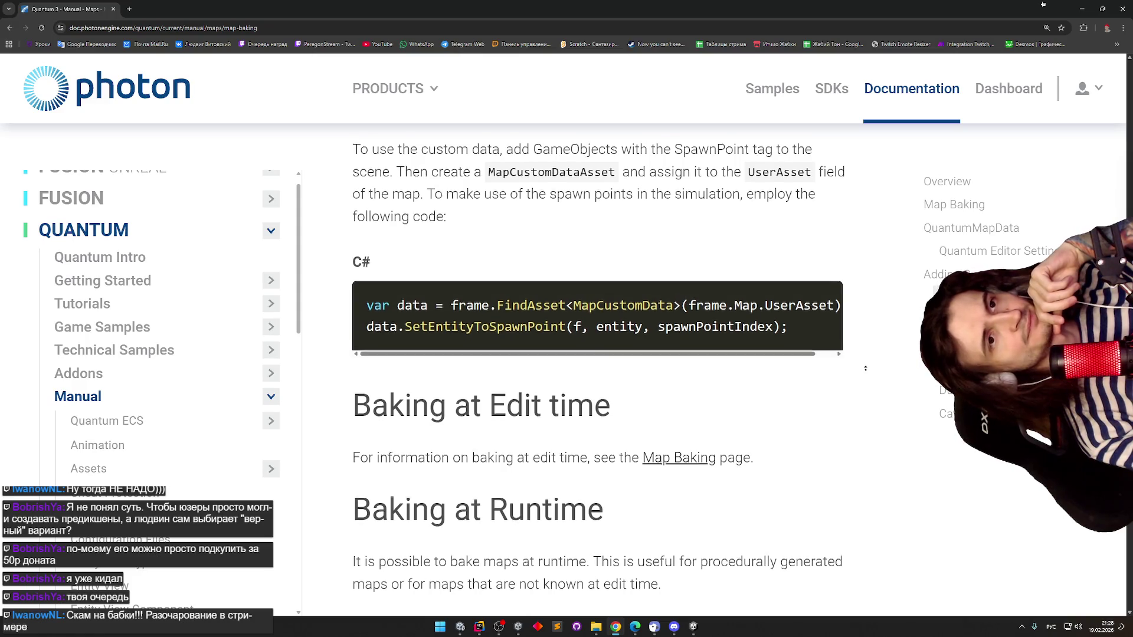
scroll(853, 392, down, 2)
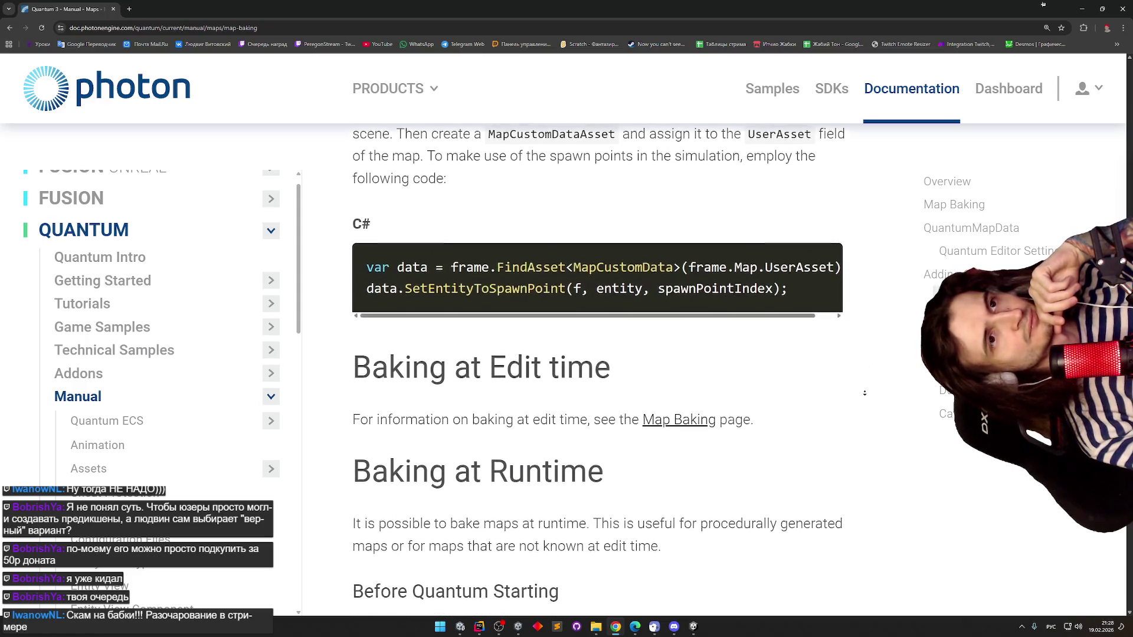
scroll(864, 394, down, 2)
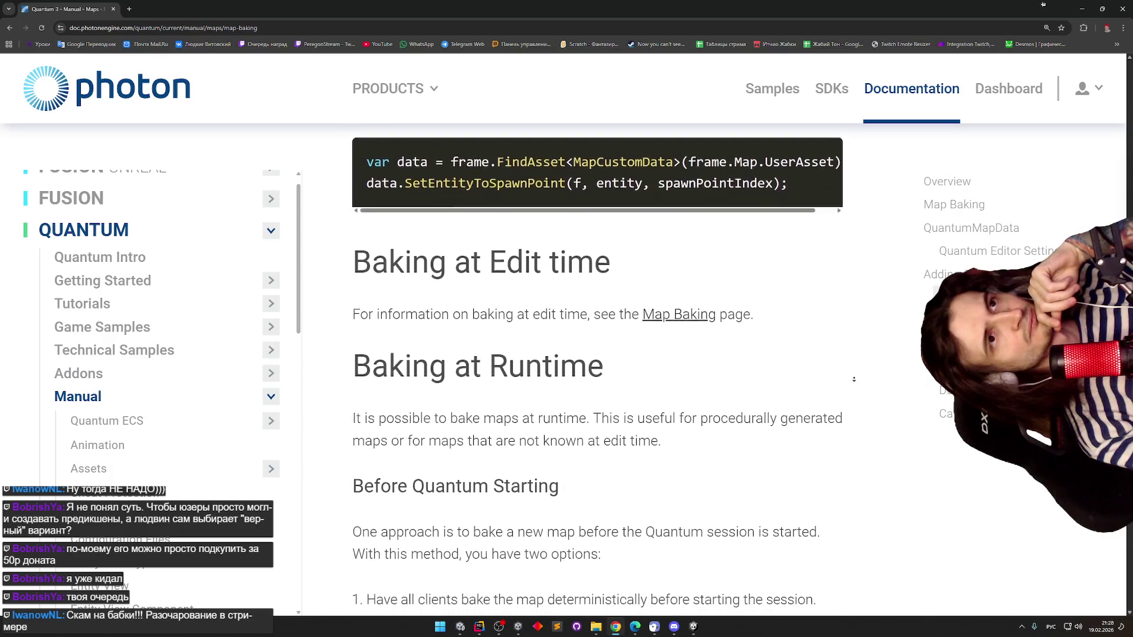
- Scroll down through 'During Quantum Session' to the closing Caveats list
scroll(848, 384, down, 2)
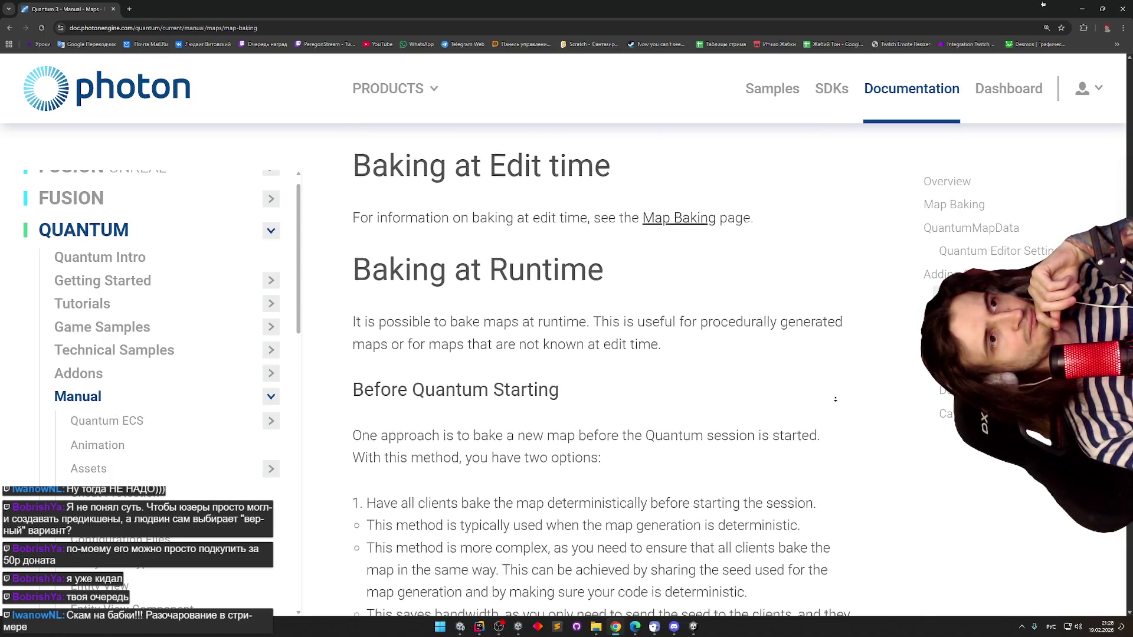
scroll(837, 374, down, 1)
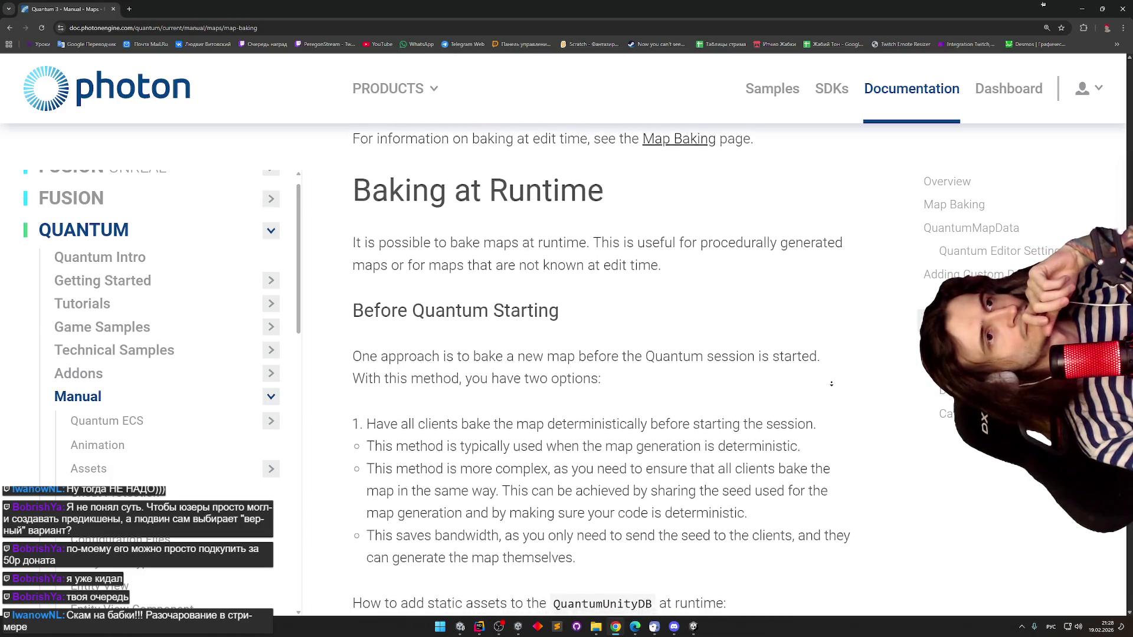
scroll(831, 387, down, 2)
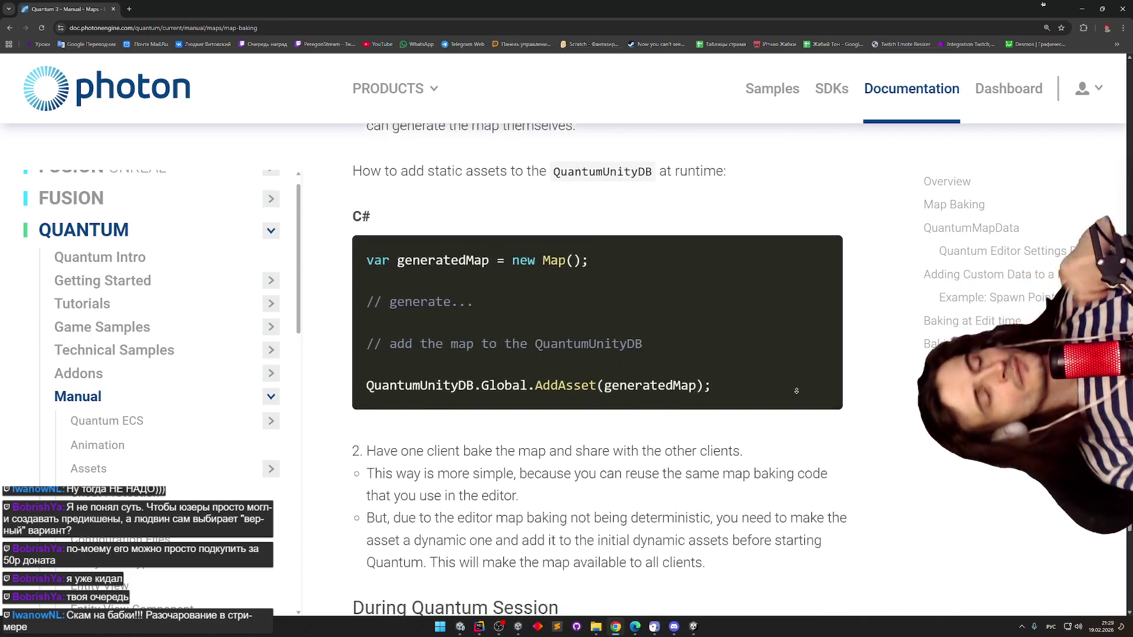
scroll(793, 403, down, 5)
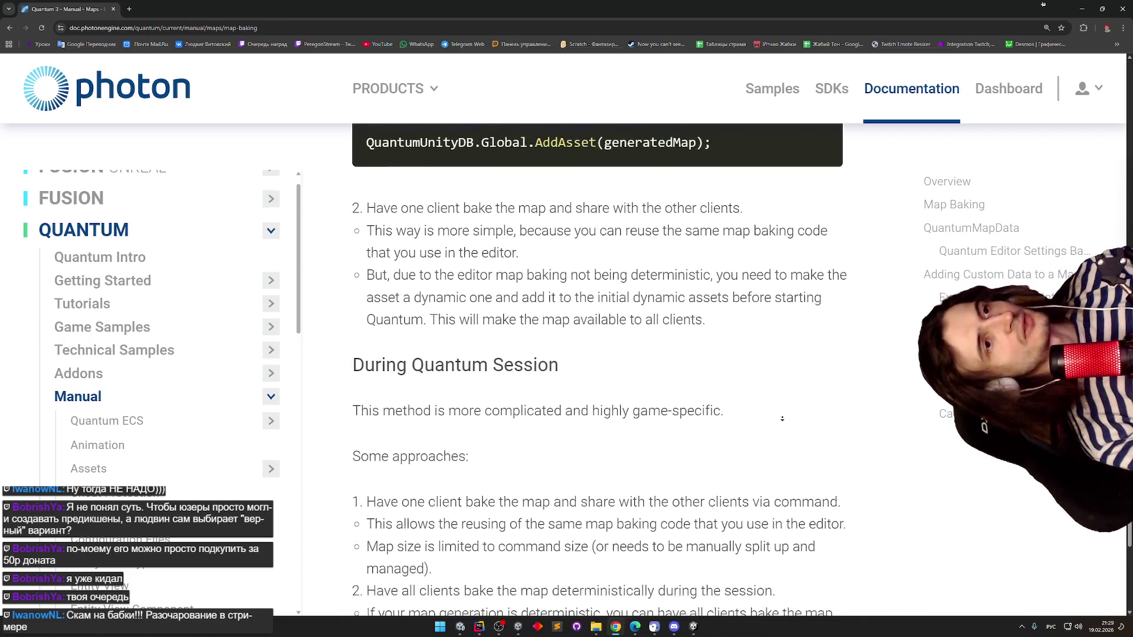
scroll(780, 378, down, 1)
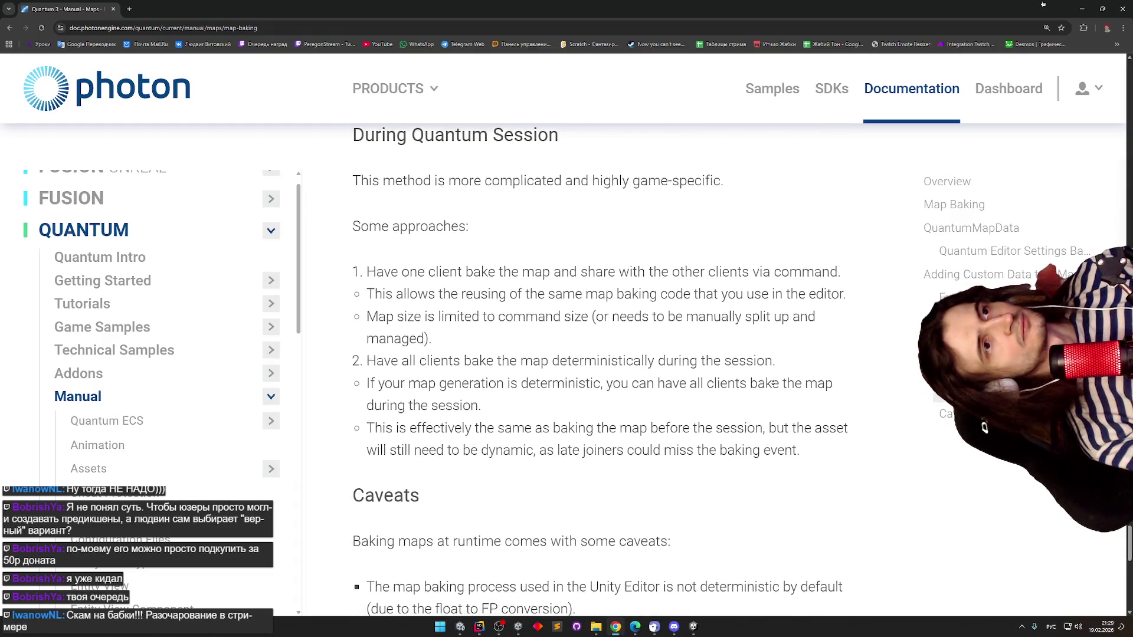
scroll(773, 383, down, 1)
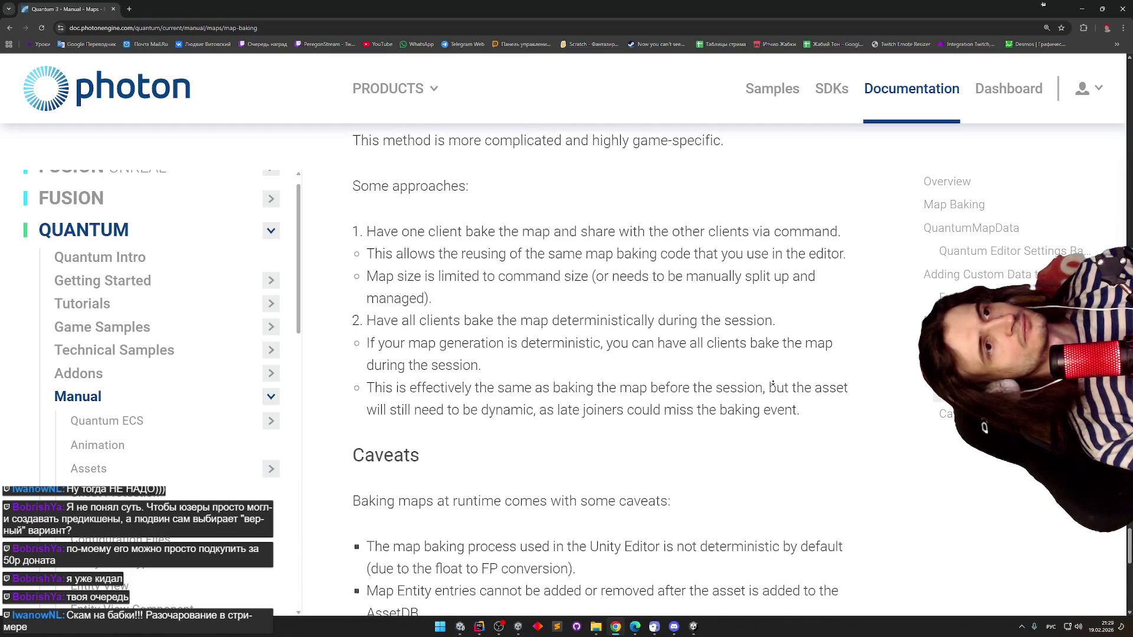
scroll(772, 384, down, 1)
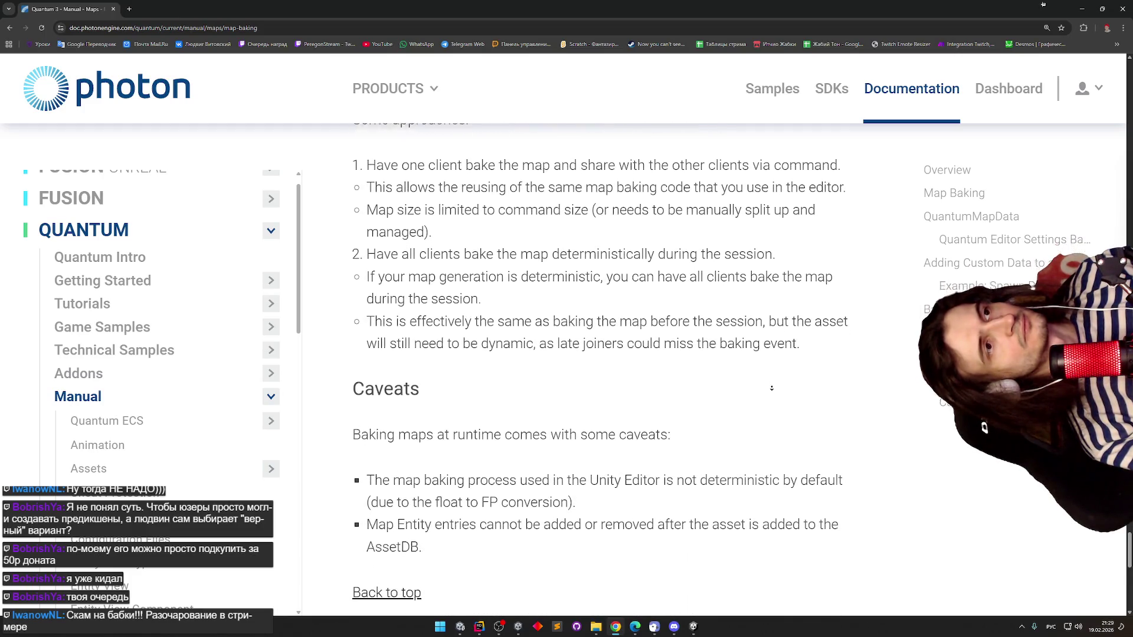
scroll(772, 386, down, 1)
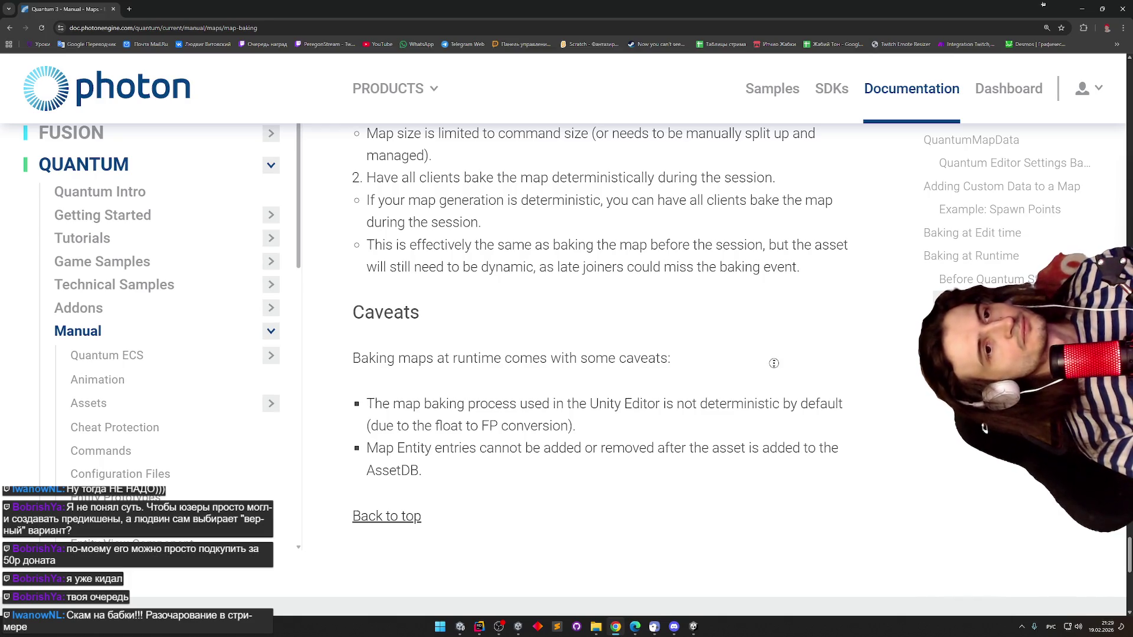
- Find Manual > Maps in the sidebar and choose the Dynamic Map page
scroll(767, 377, down, 1)
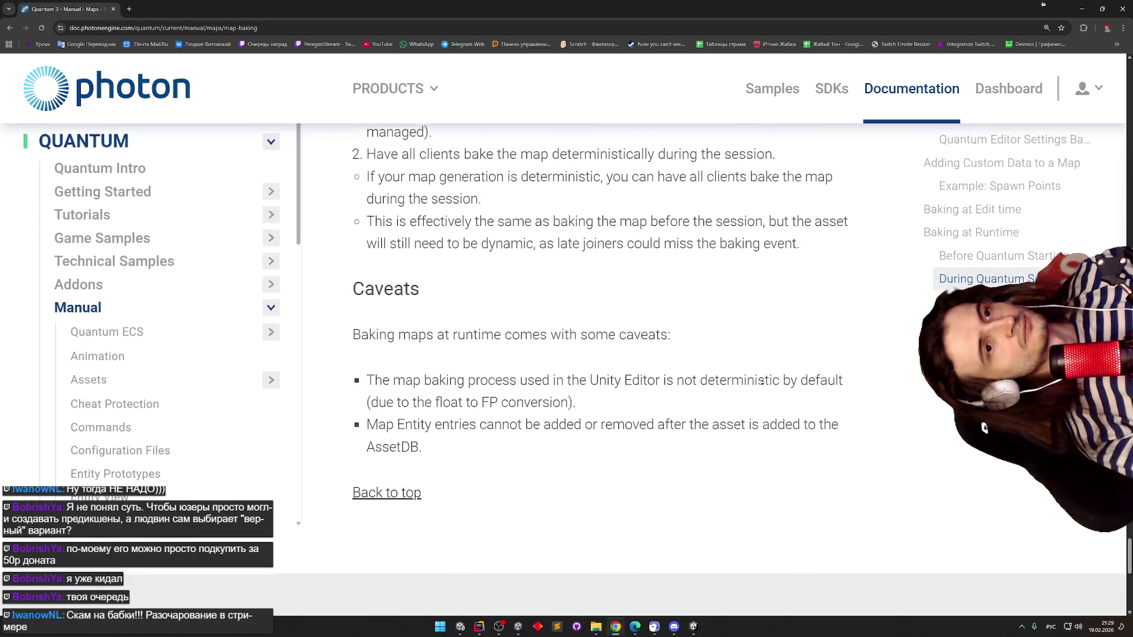
scroll(762, 383, down, 1)
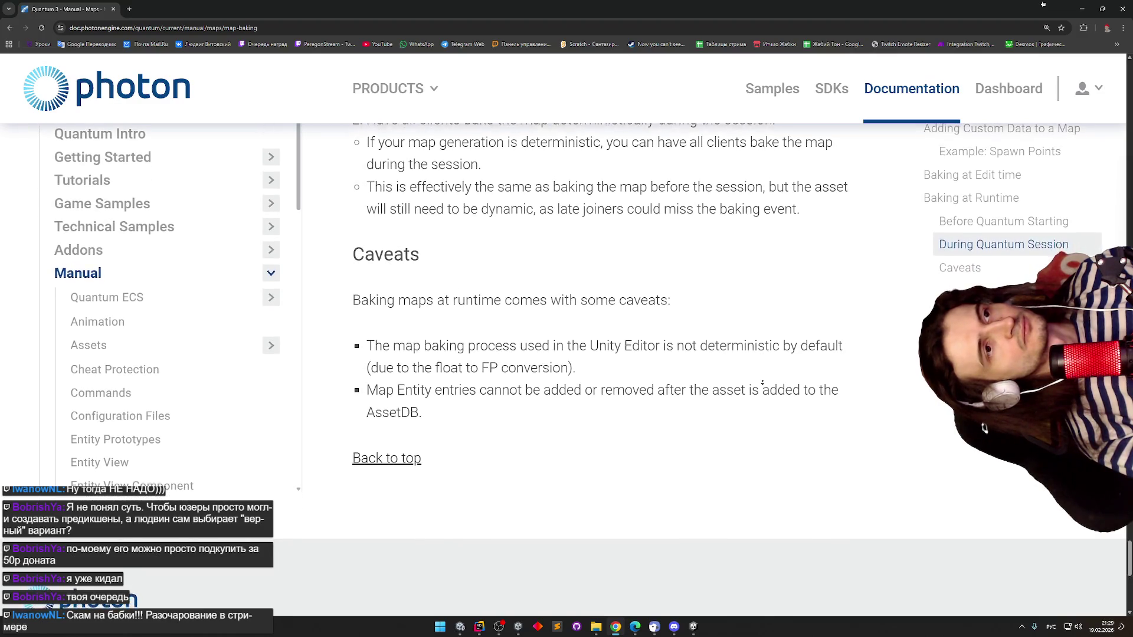
scroll(762, 381, down, 1)
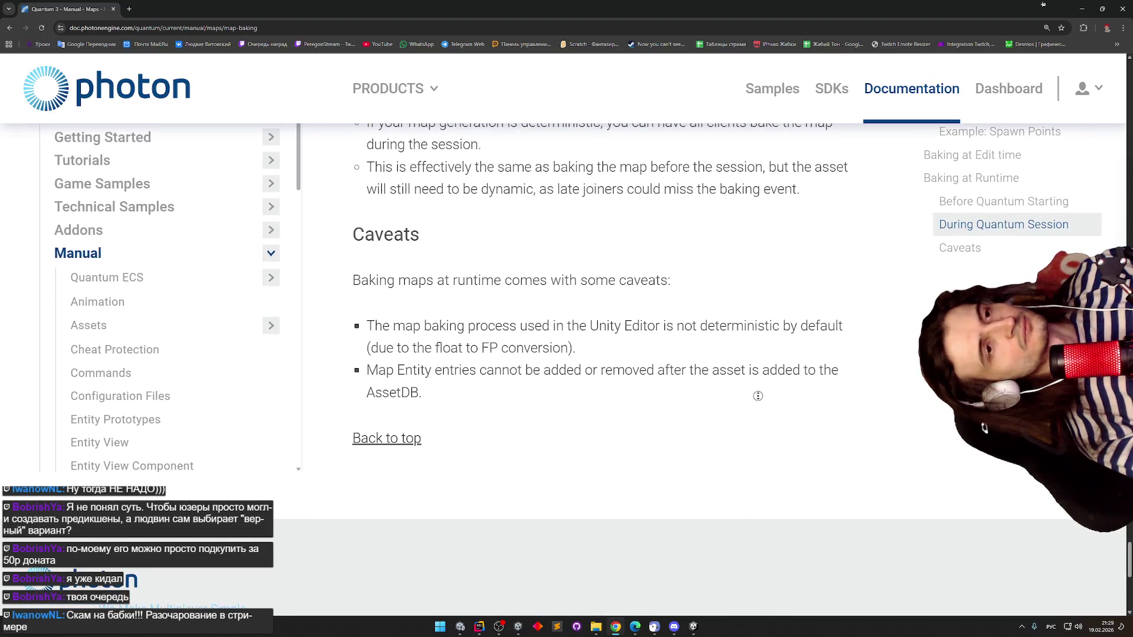
scroll(758, 381, up, 3)
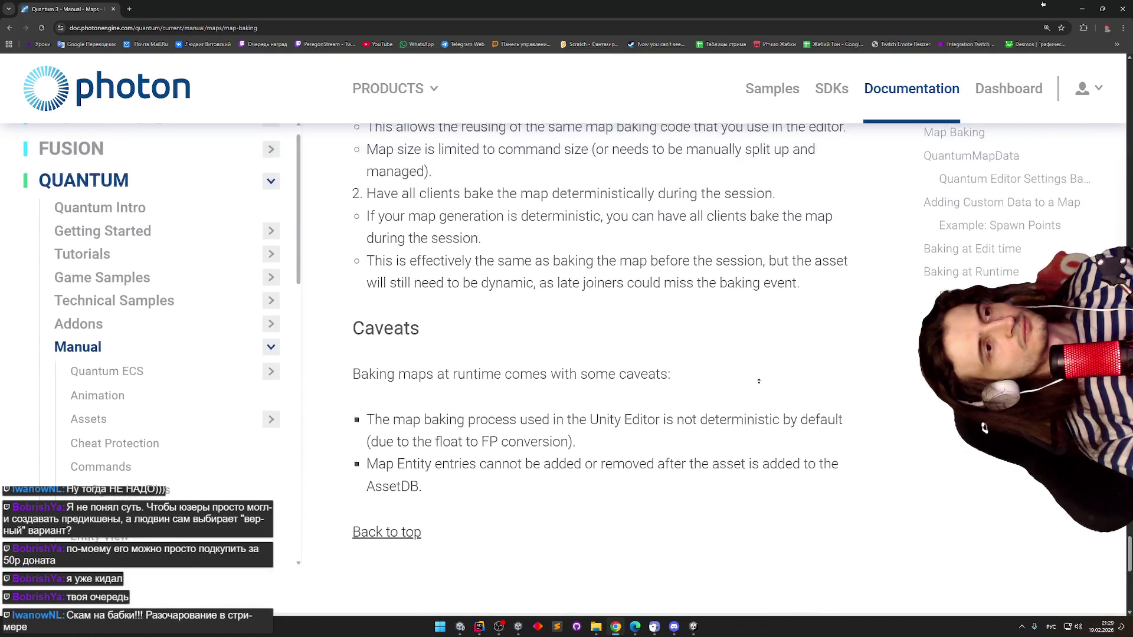
scroll(759, 381, up, 1)
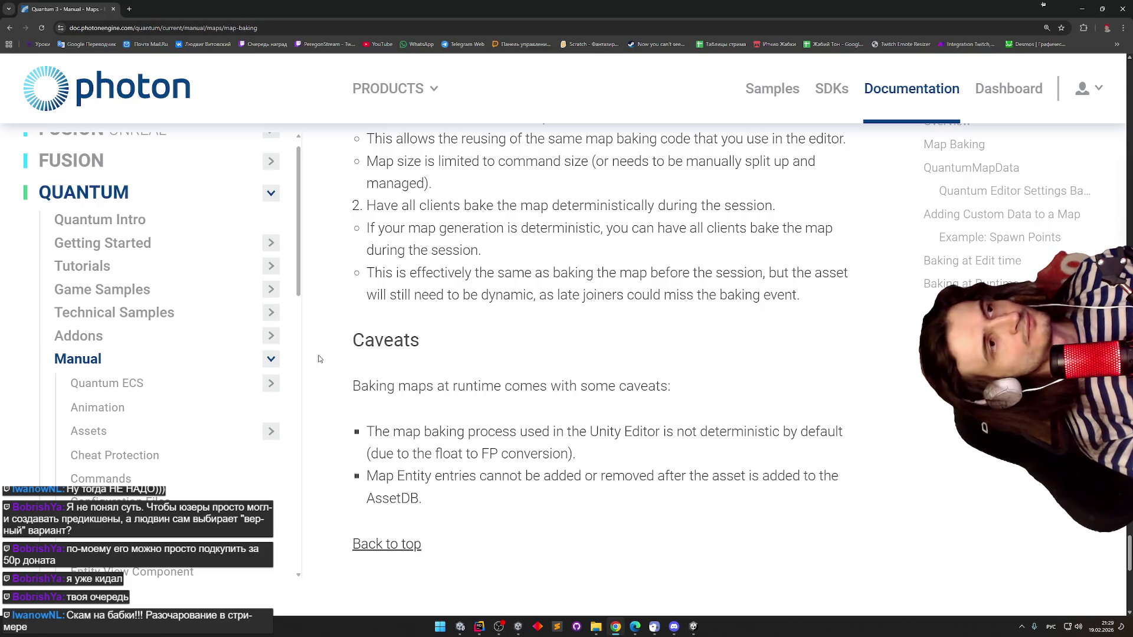
drag(299, 295, 267, 418)
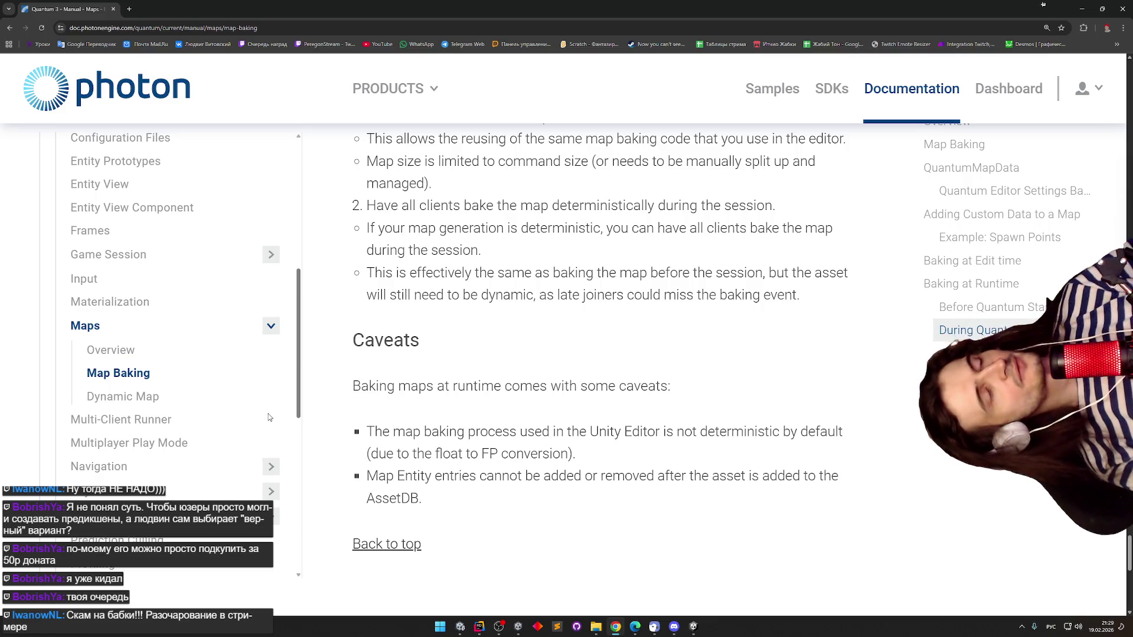
drag(269, 418, 268, 417)
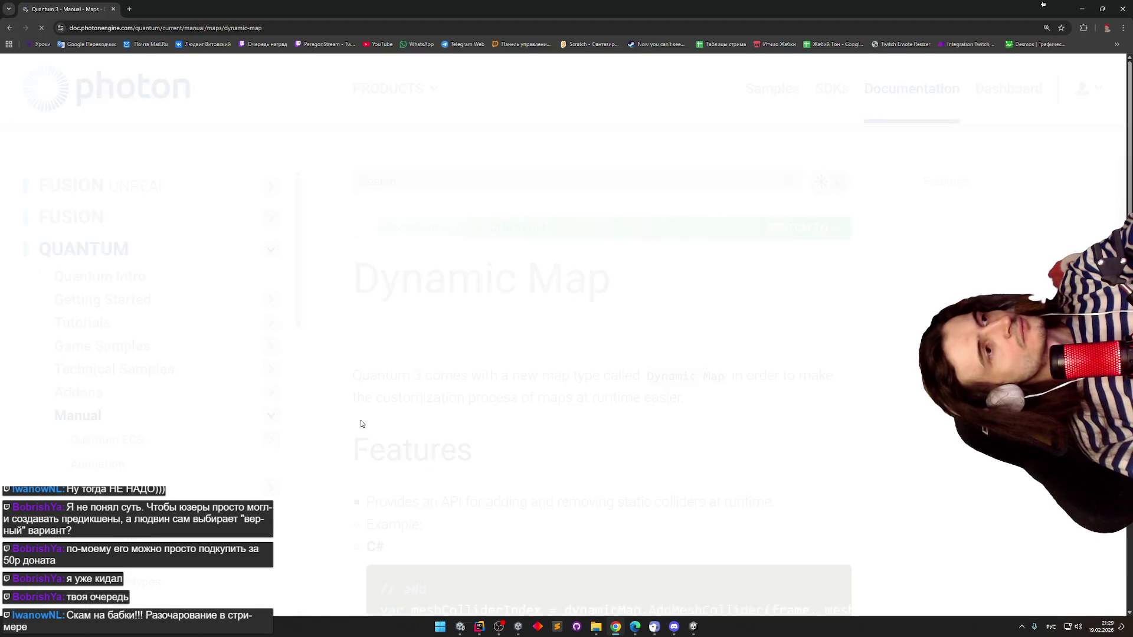
- Scroll through the Dynamic Map Features list and its code examples
scroll(709, 356, down, 1)
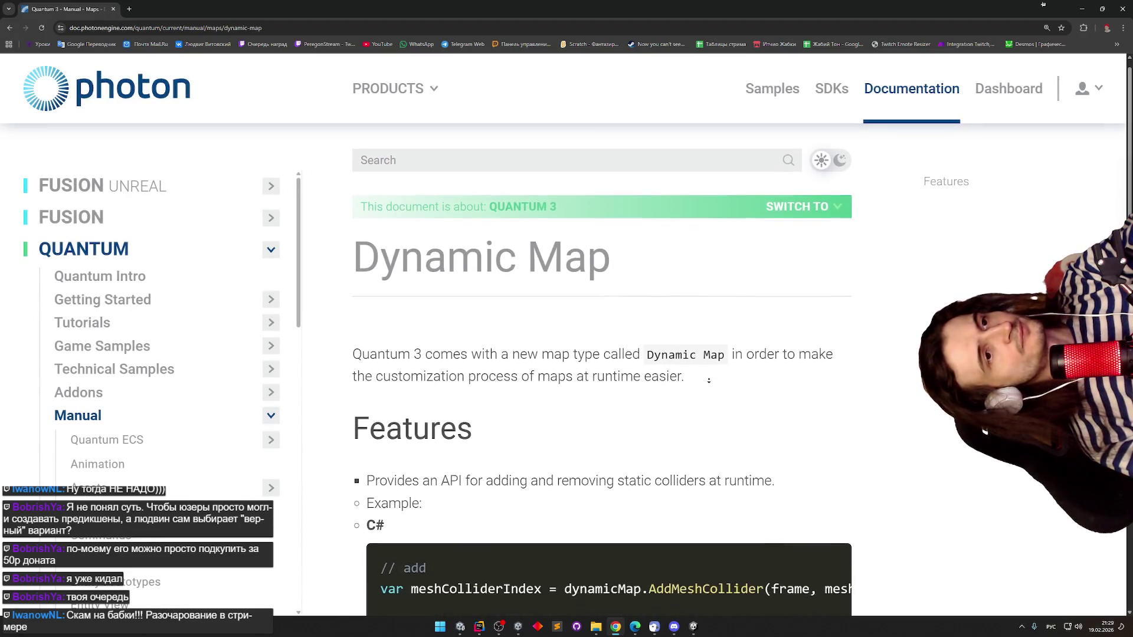
scroll(708, 381, down, 1)
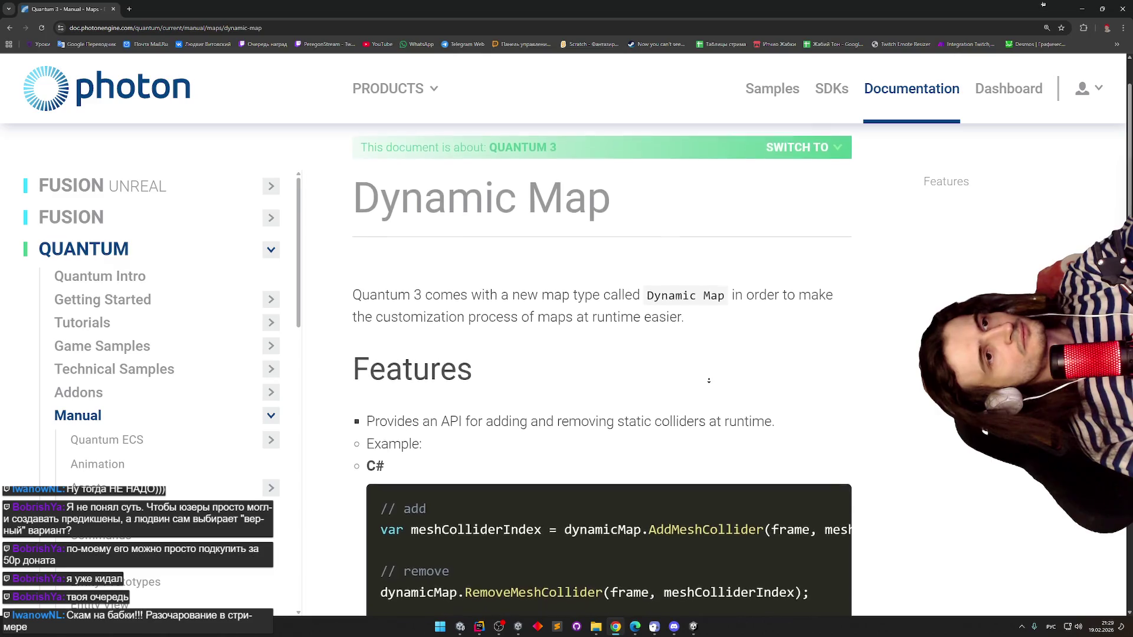
scroll(709, 380, down, 1)
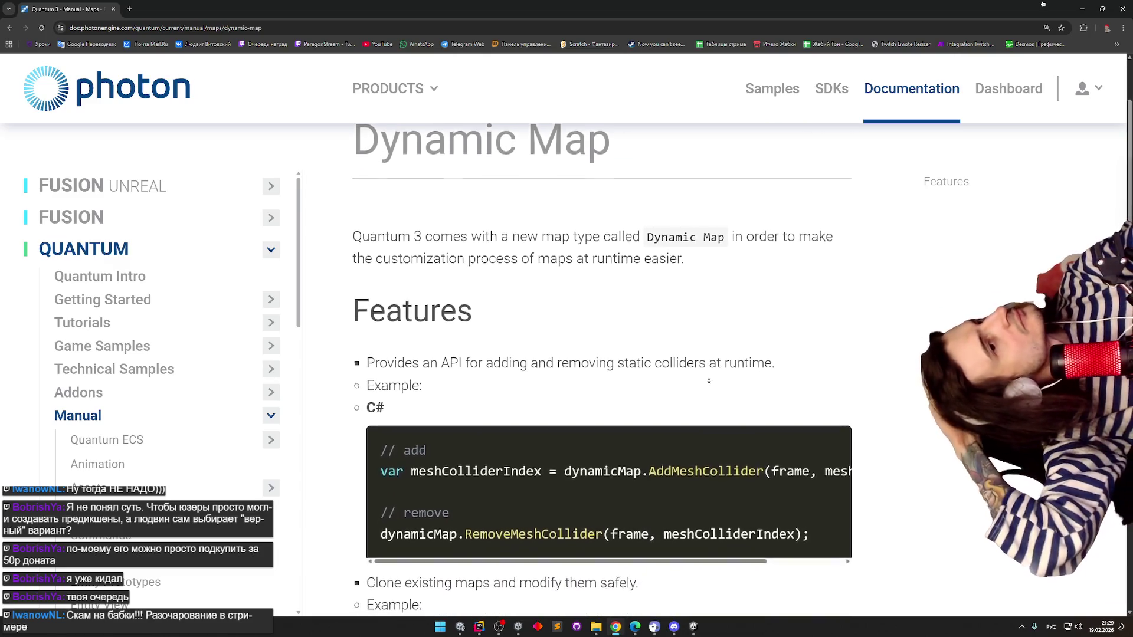
scroll(709, 380, down, 1)
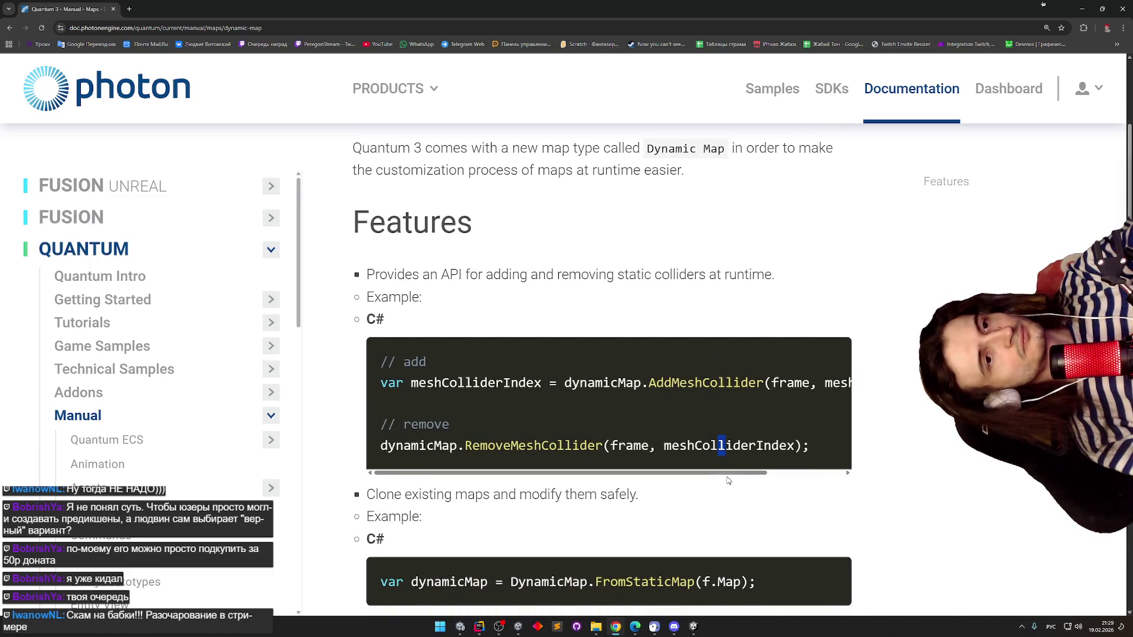
scroll(773, 473, right, 2)
scroll(772, 474, left, 2)
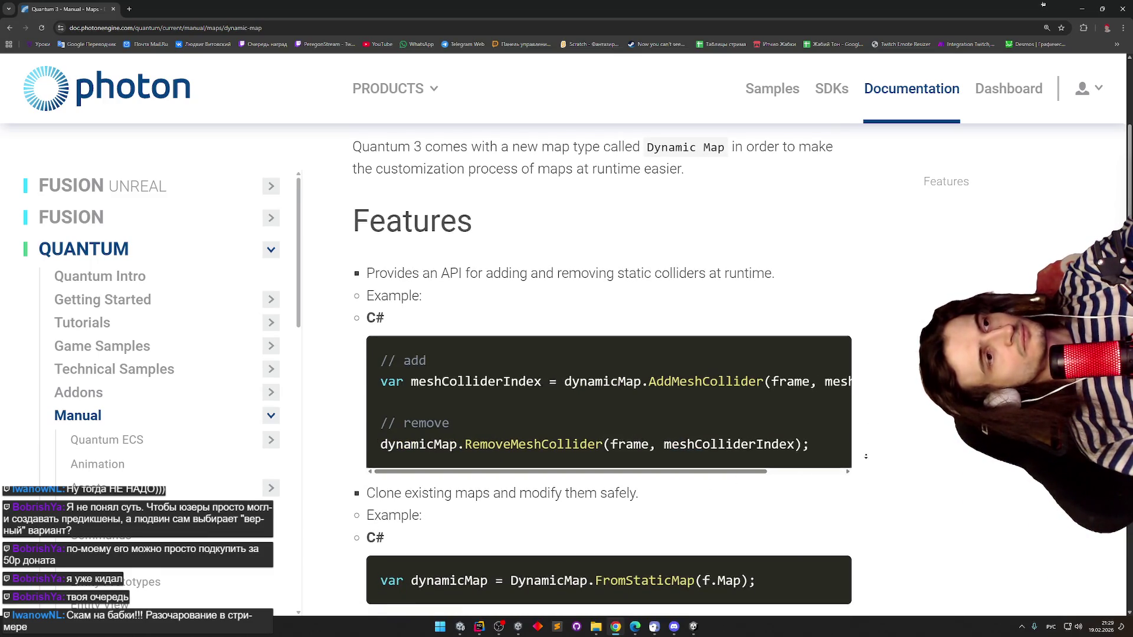
scroll(866, 462, down, 1)
scroll(865, 462, down, 2)
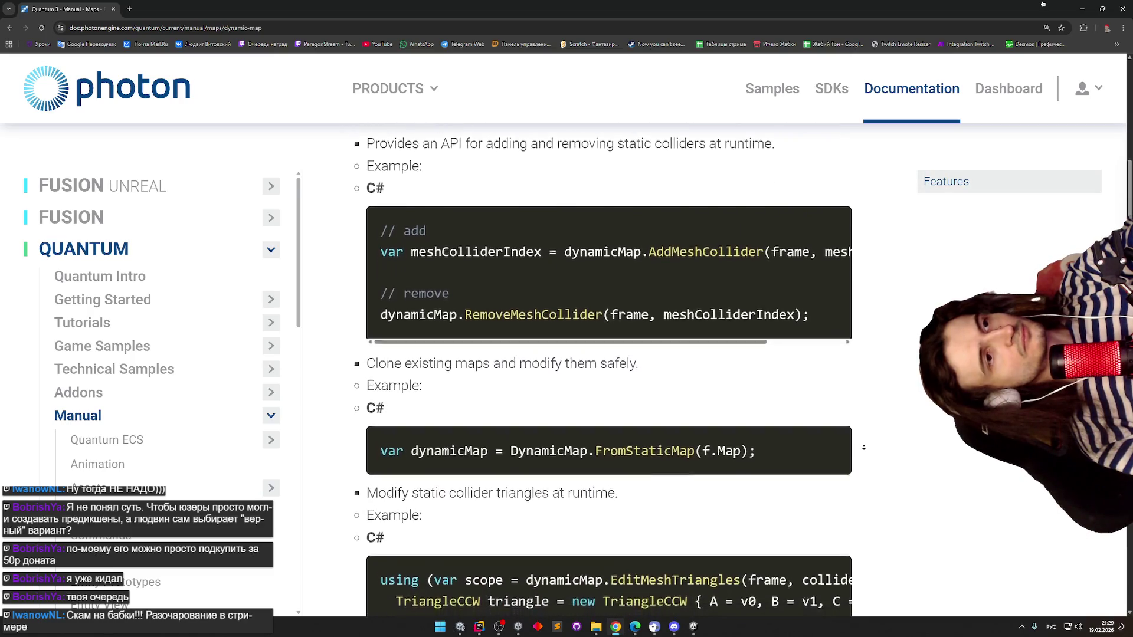
scroll(863, 447, down, 1)
scroll(885, 459, down, 2)
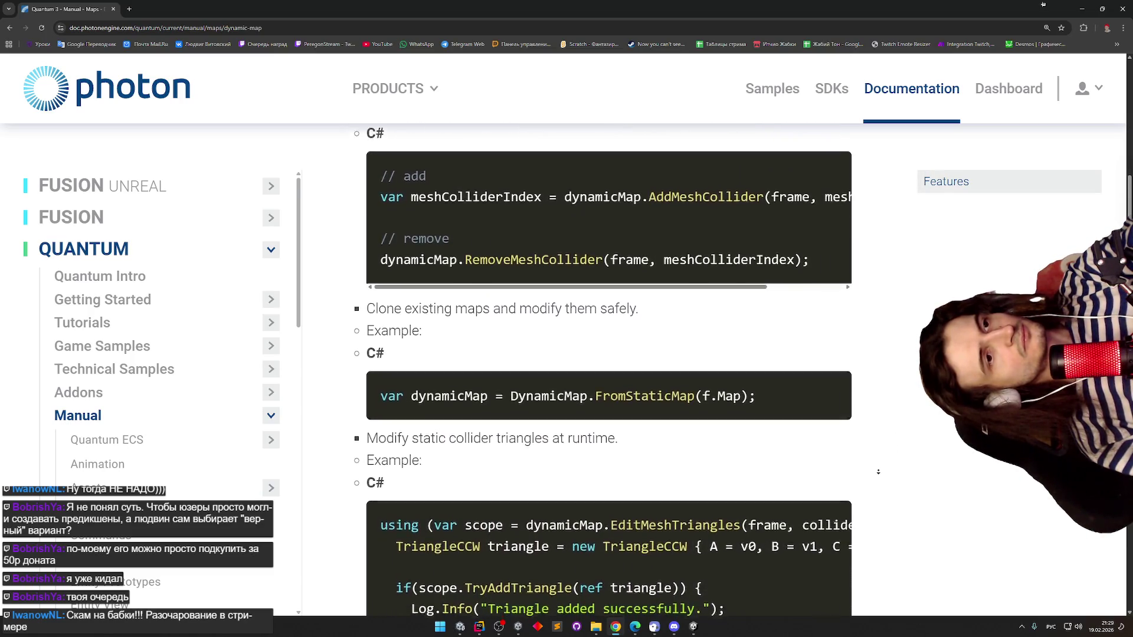
scroll(877, 474, down, 2)
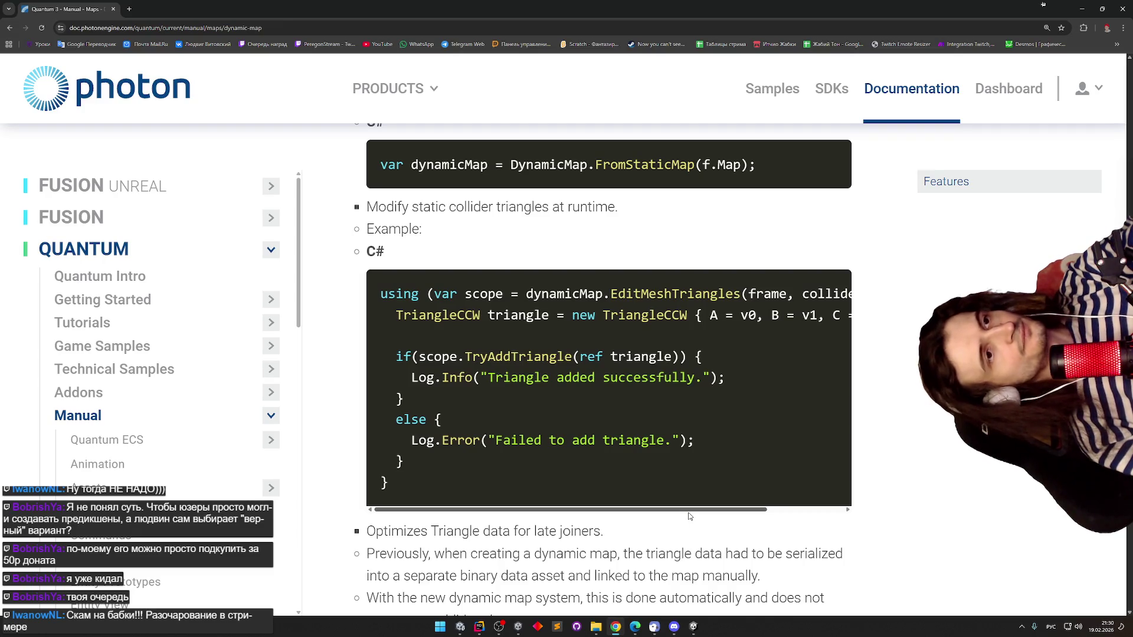
- Read on to the EditMeshTriangles TryAddTriangle example and triangle serialization notes
mouse_move(690, 511)
mouse_down()
mouse_move(747, 513)
mouse_move(671, 503)
mouse_up()
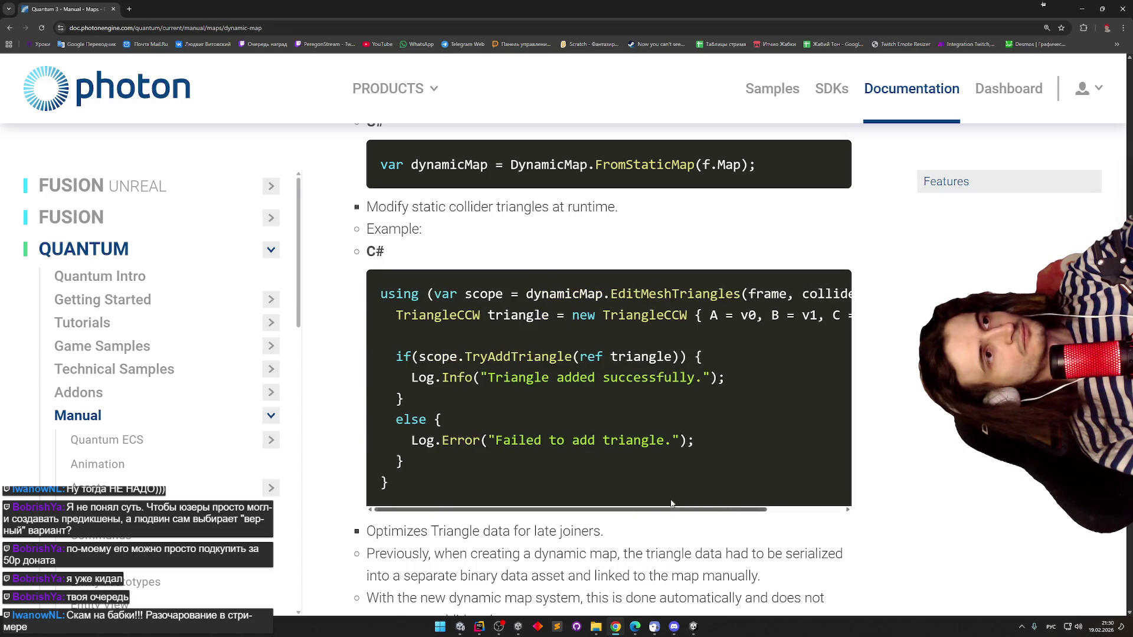
scroll(843, 474, down, 2)
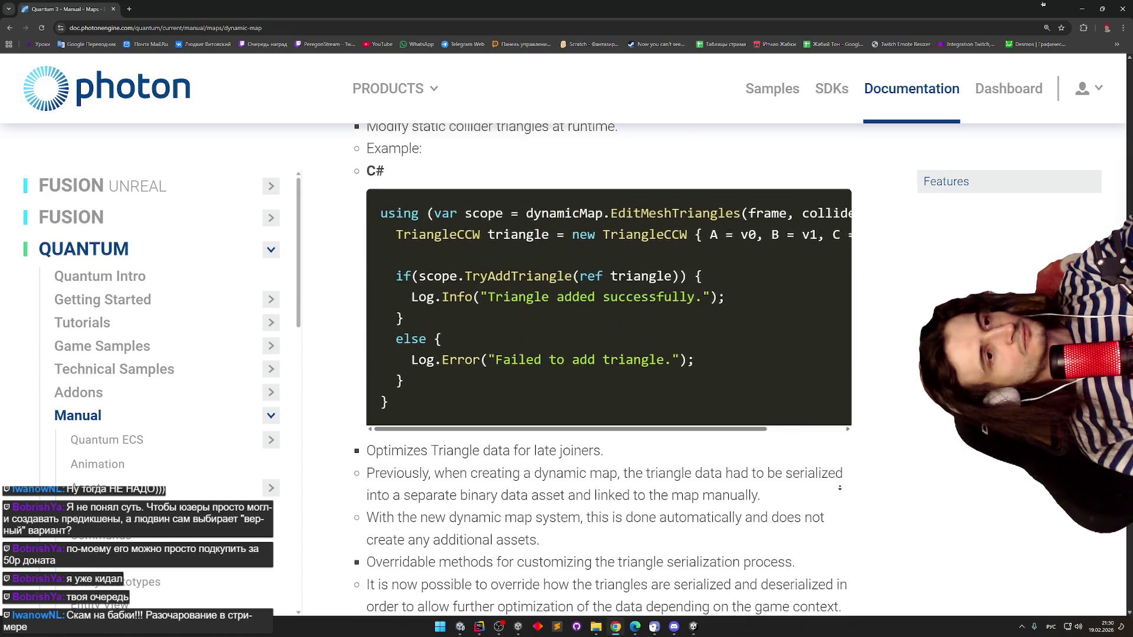
scroll(840, 488, down, 1)
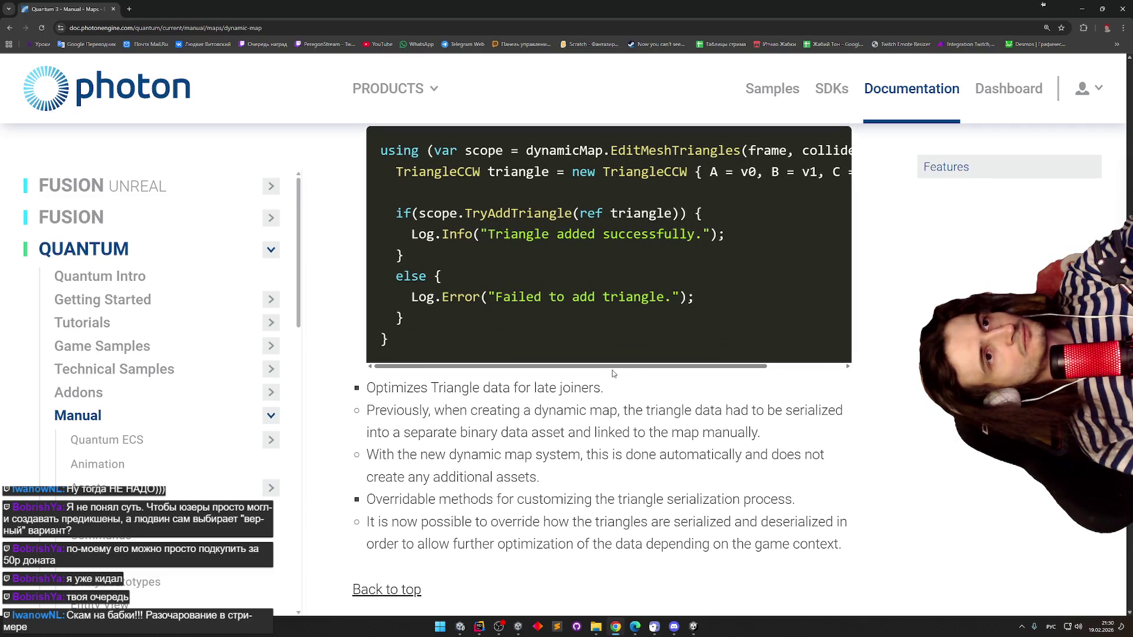
mouse_move(612, 372)
mouse_down()
mouse_move(685, 376)
mouse_move(592, 375)
mouse_up()
scroll(626, 415, down, 2)
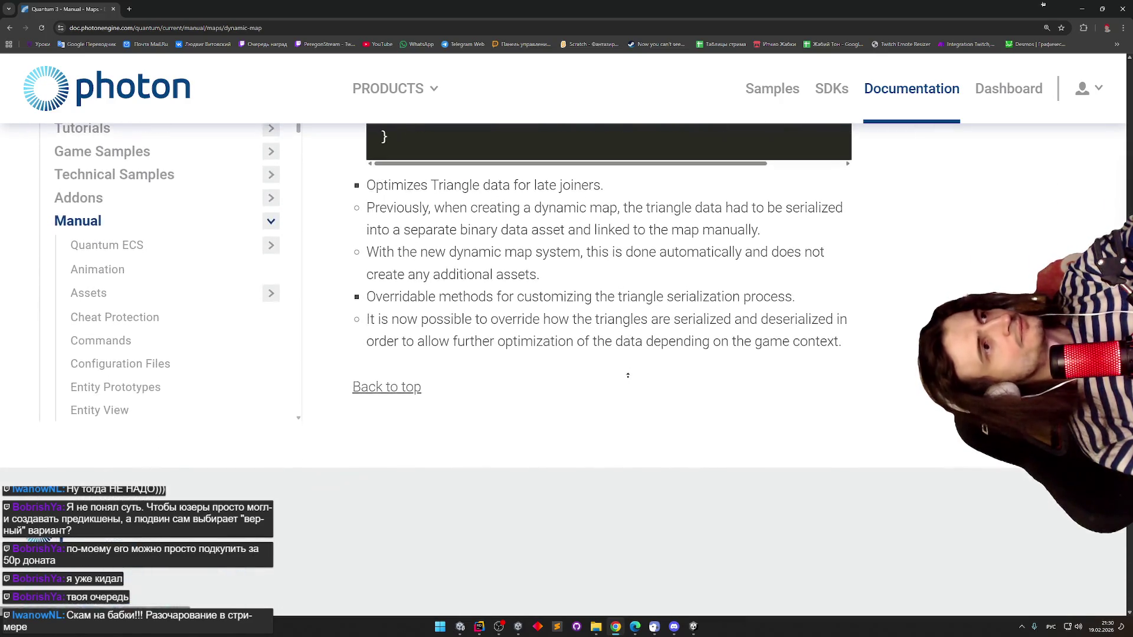
scroll(626, 374, up, 3)
scroll(623, 370, up, 1)
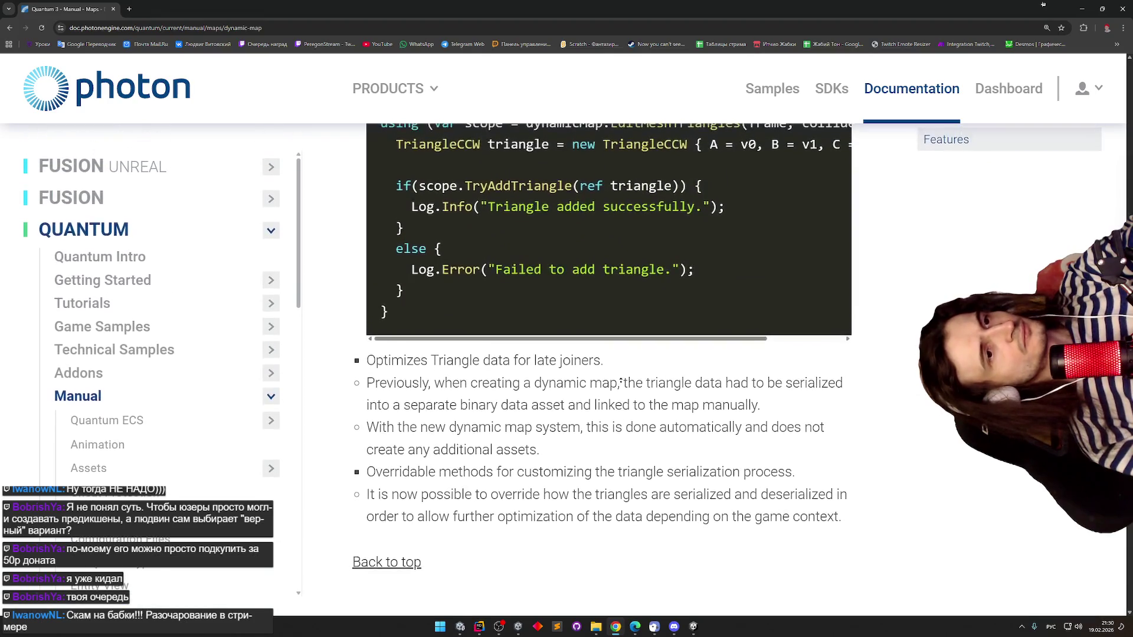
scroll(616, 388, up, 2)
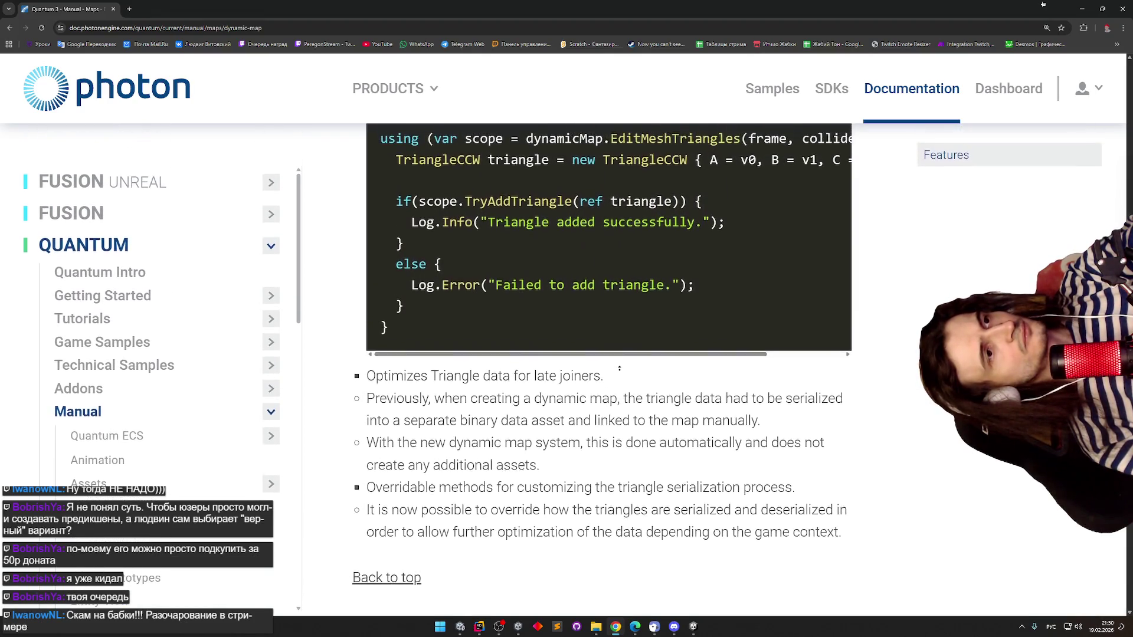
scroll(613, 407, down, 2)
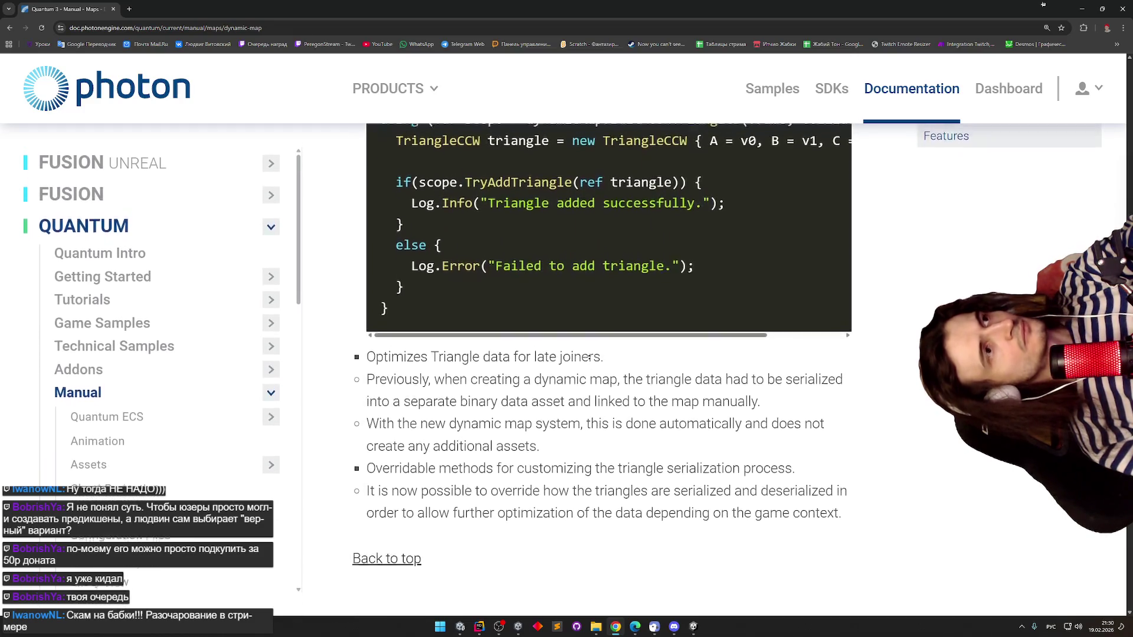
scroll(289, 447, down, 8)
scroll(289, 447, up, 1)
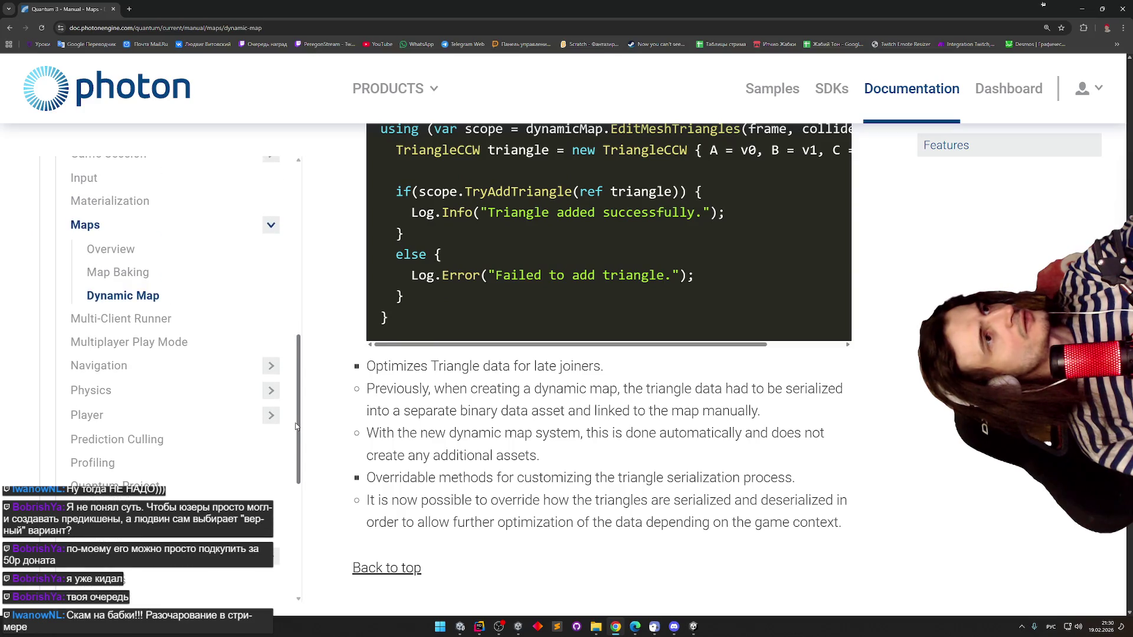
- Open the Multi-Client Runner manual and read Multiplayer Play Mode down to the EnableMppm section
click(172, 319)
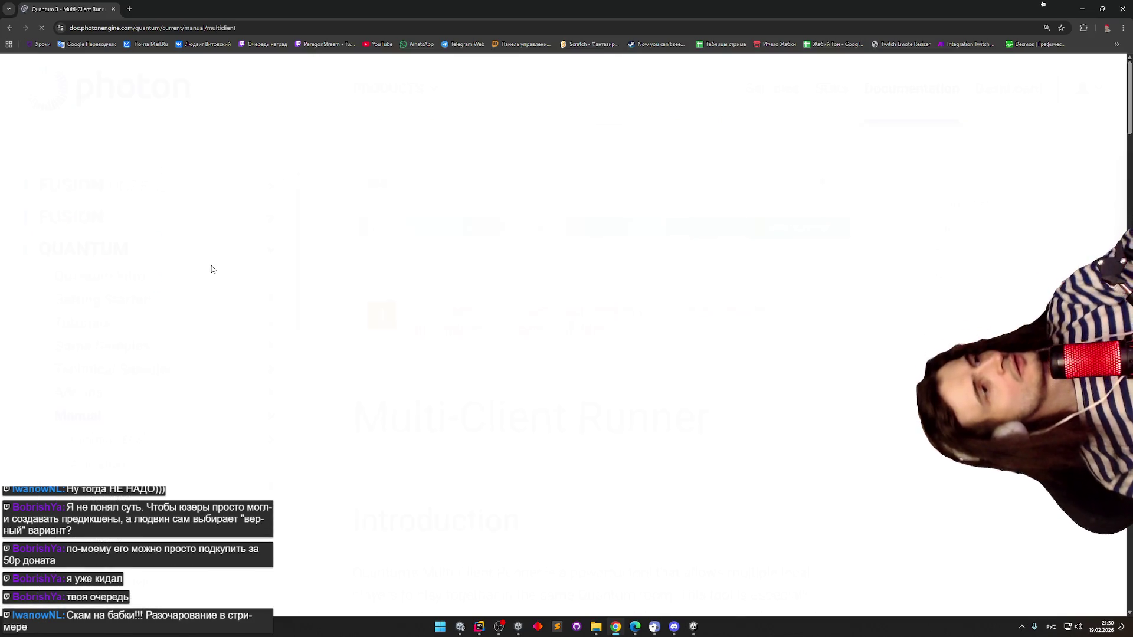
scroll(738, 450, down, 2)
scroll(737, 451, down, 1)
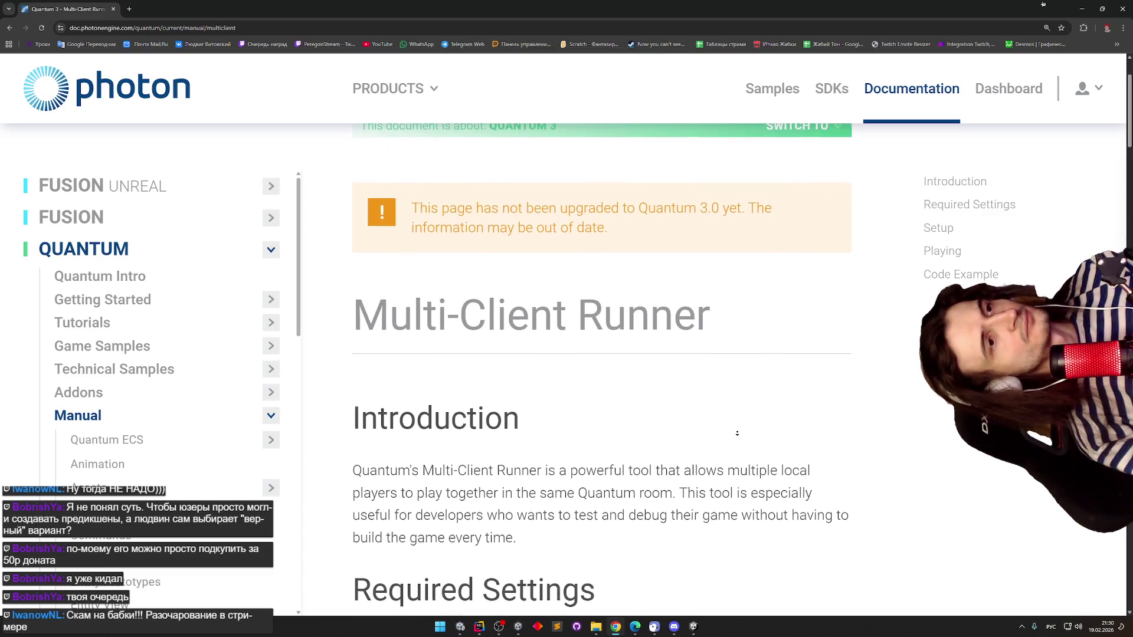
scroll(648, 447, down, 4)
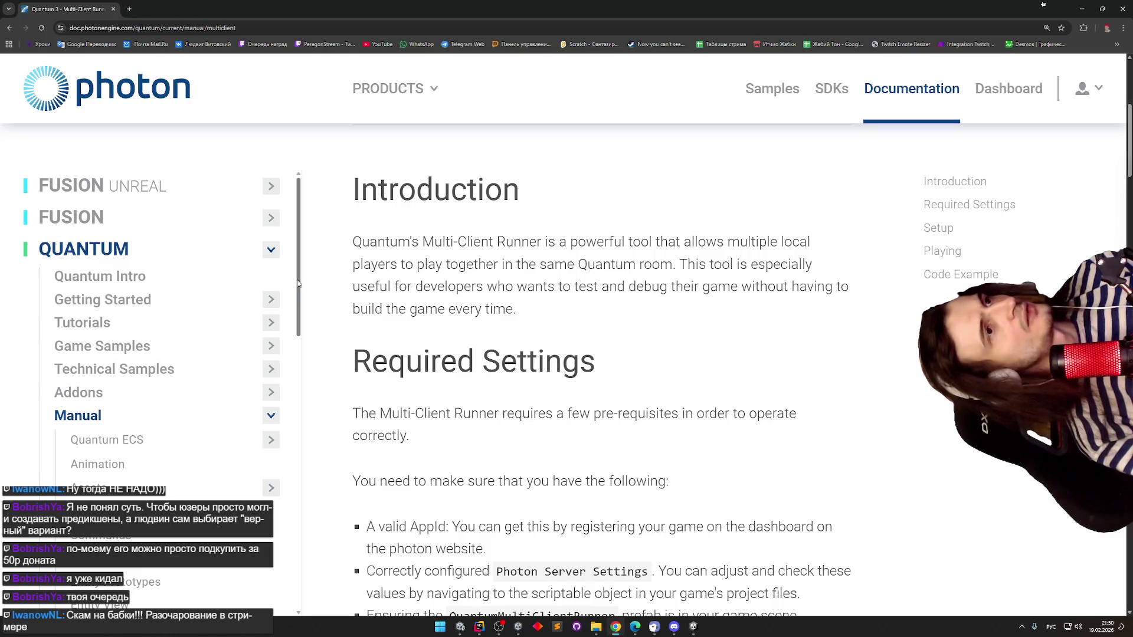
scroll(298, 284, down, 8)
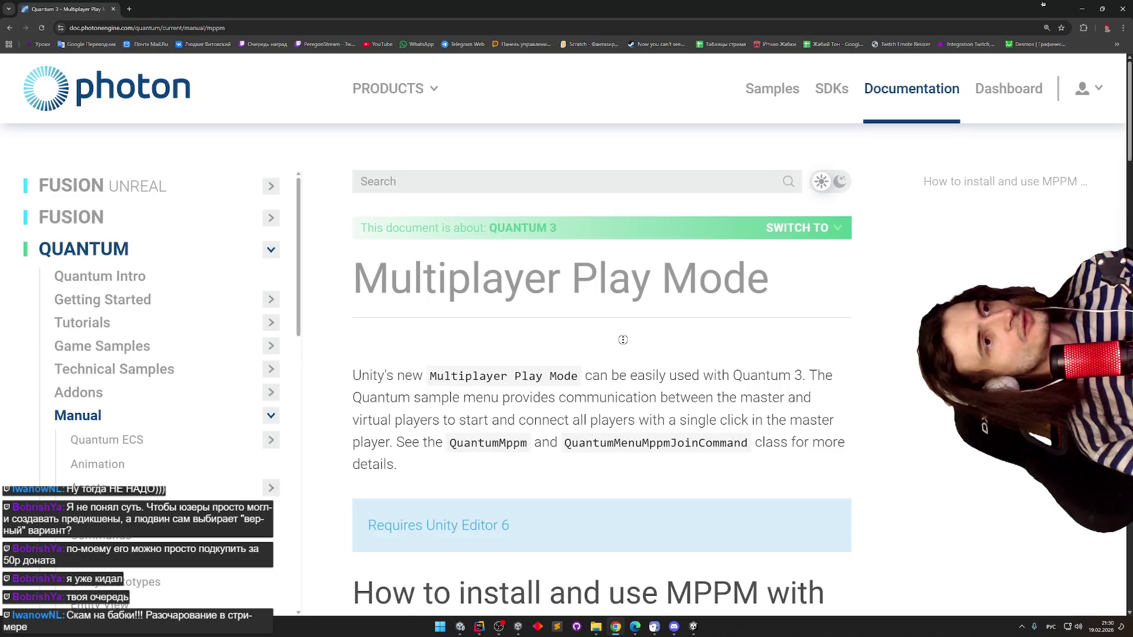
scroll(621, 371, down, 3)
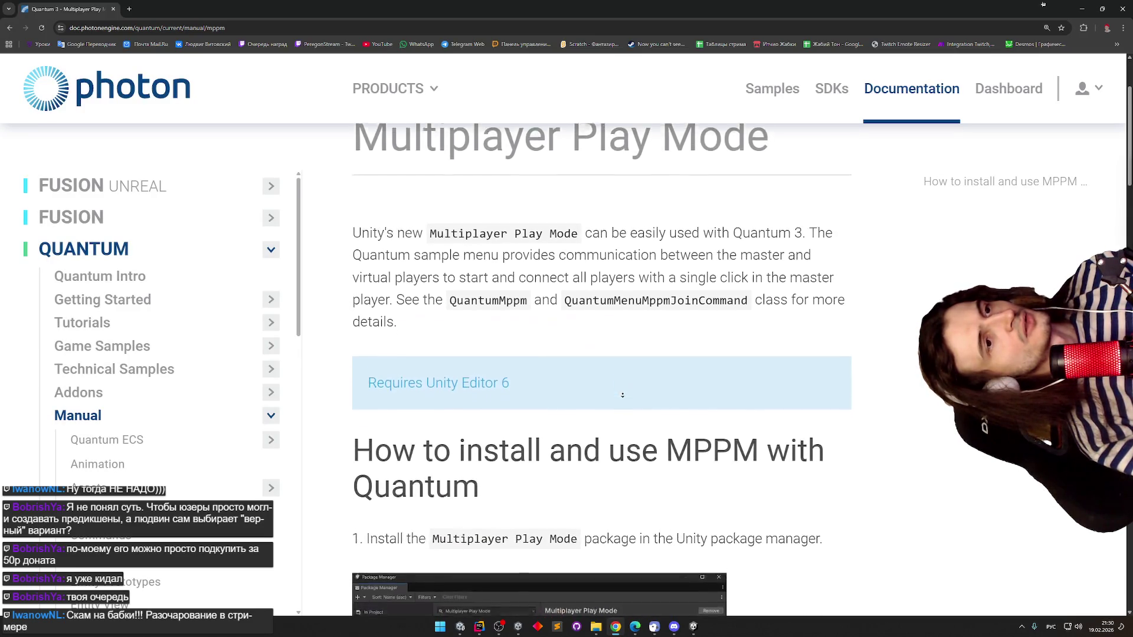
scroll(298, 290, down, 5)
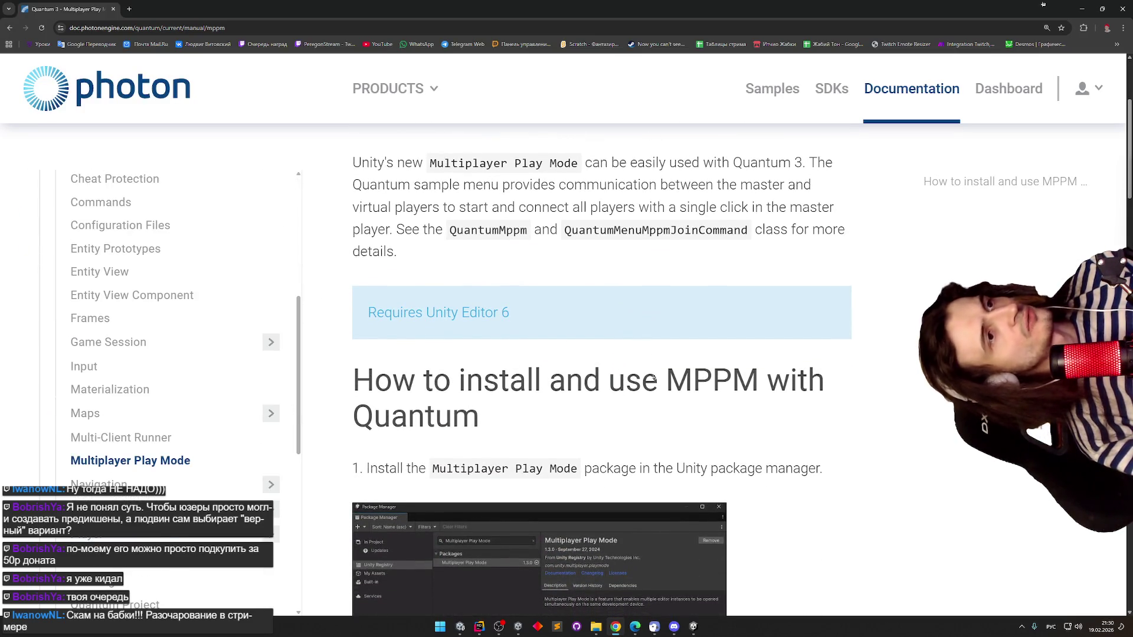
scroll(834, 384, down, 8)
scroll(834, 384, down, 10)
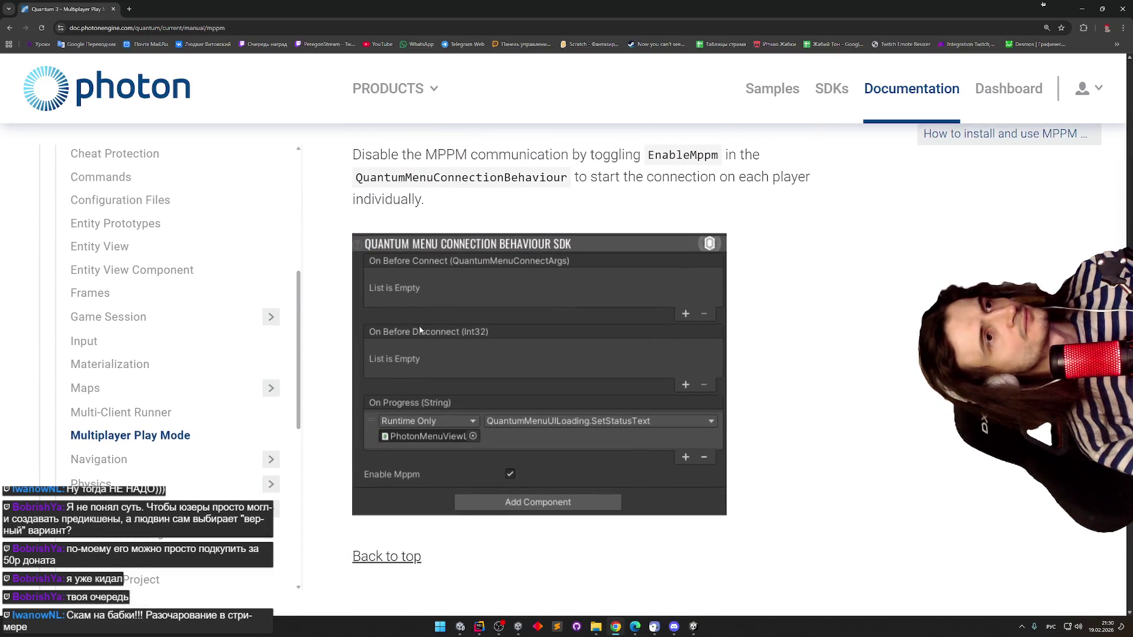
drag(298, 327, 294, 380)
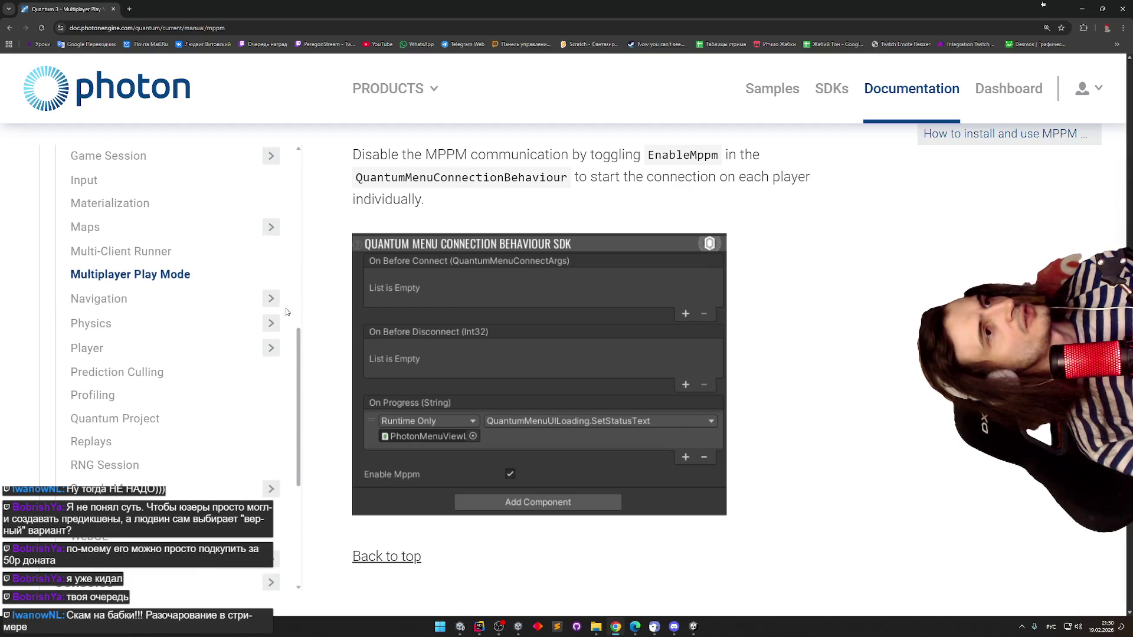
- Browse the sidebar by expanding and collapsing the Navigation, Physics and Player sections
click(275, 304)
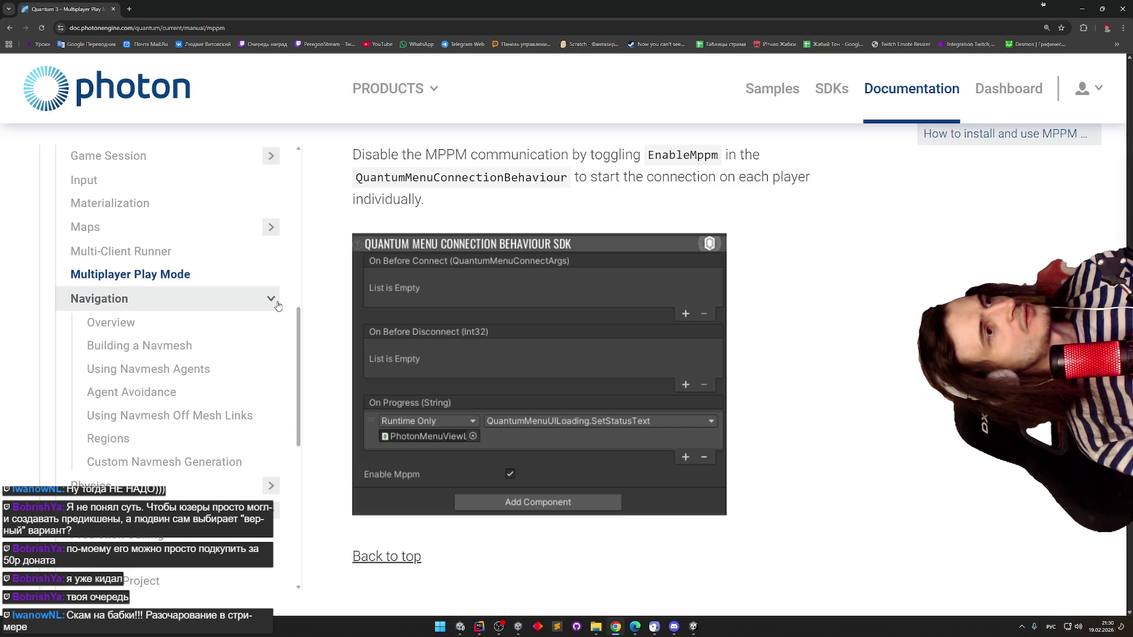
click(277, 306)
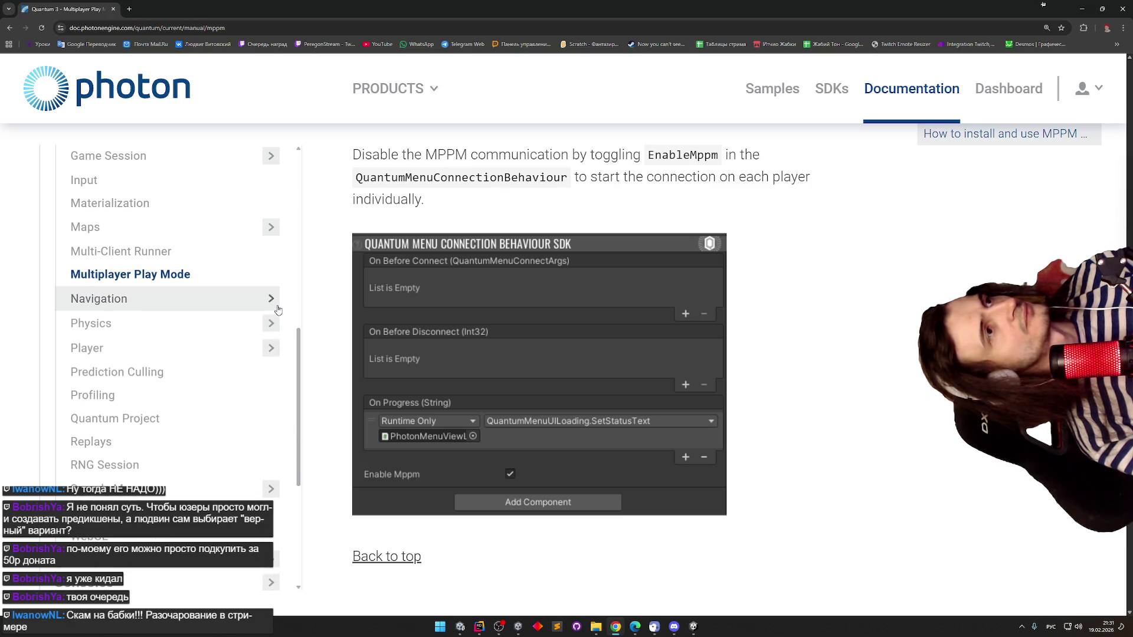
click(273, 323)
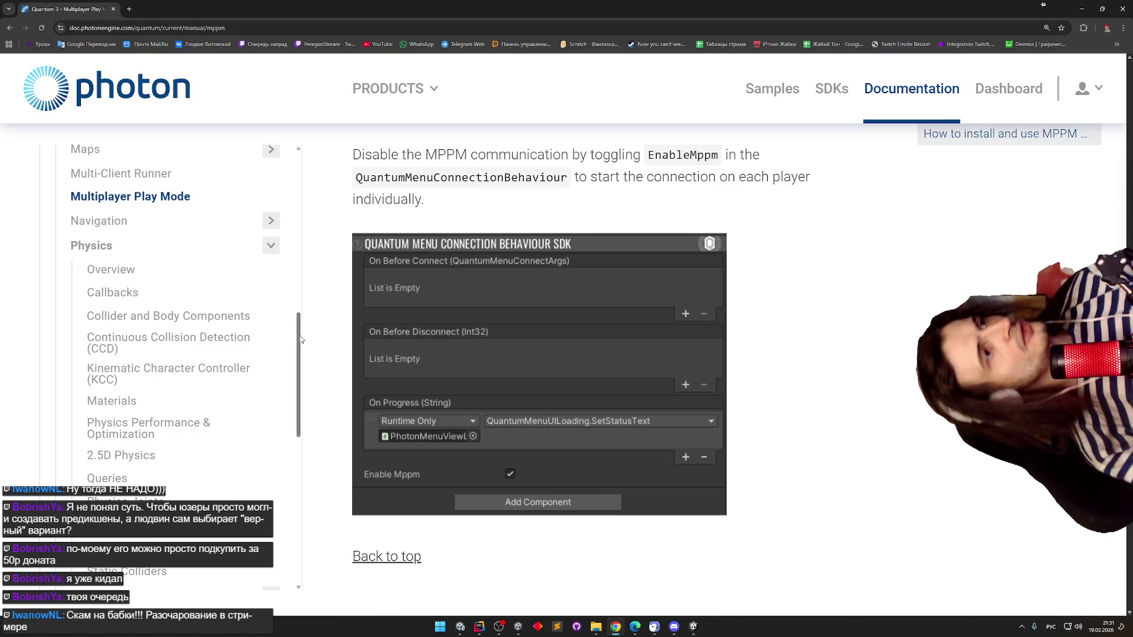
mouse_move(301, 340)
mouse_down()
mouse_move(305, 434)
mouse_move(304, 342)
mouse_move(300, 358)
mouse_up()
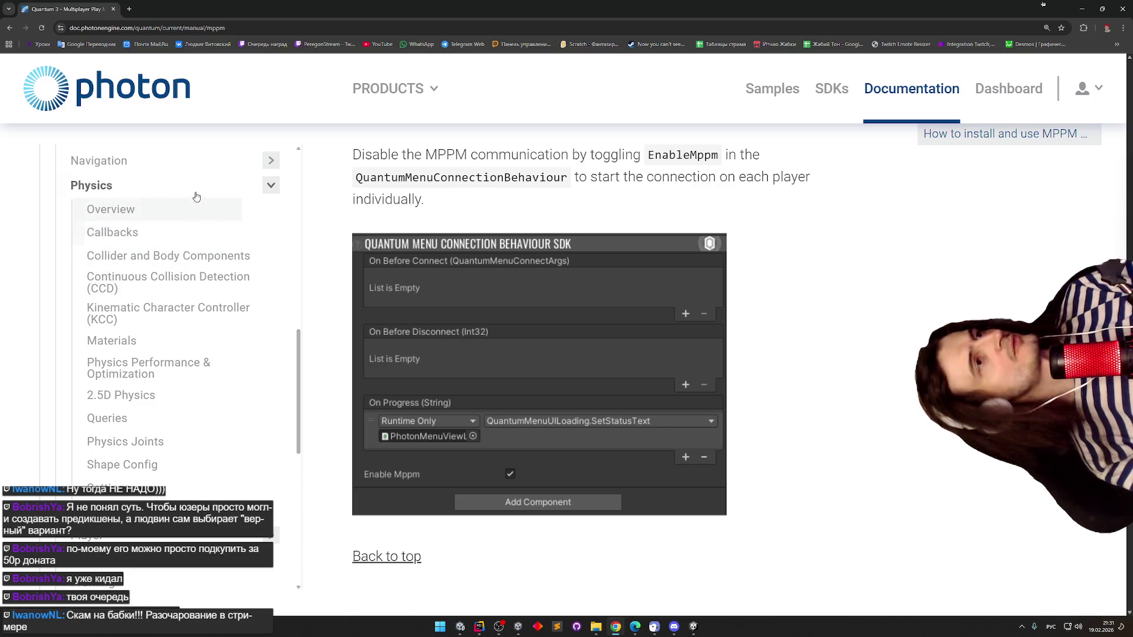
click(271, 186)
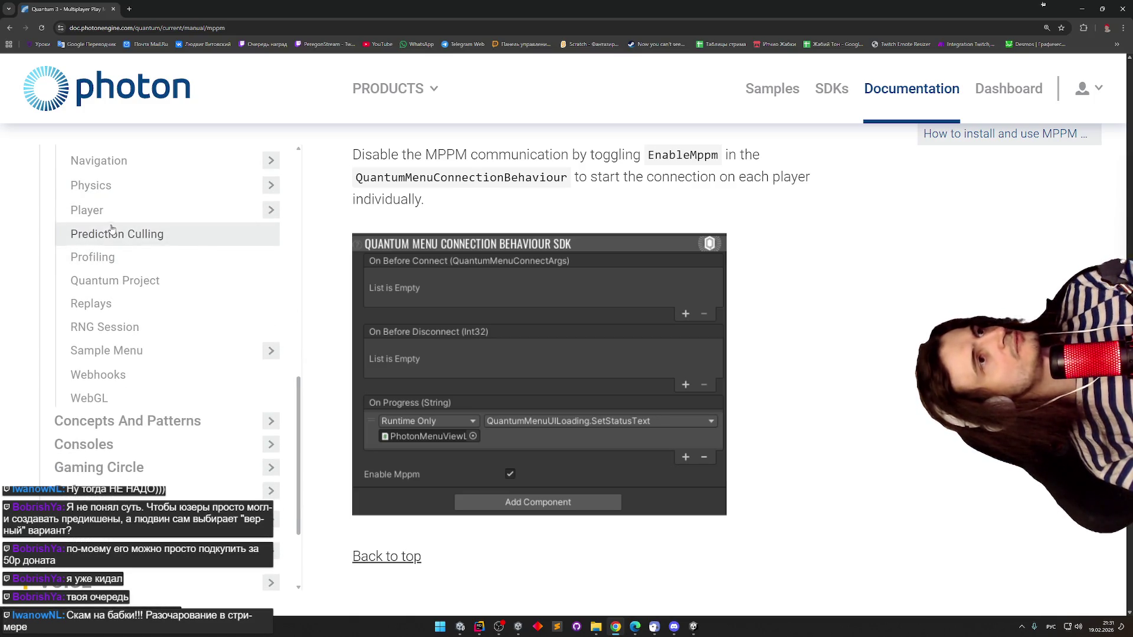
click(116, 186)
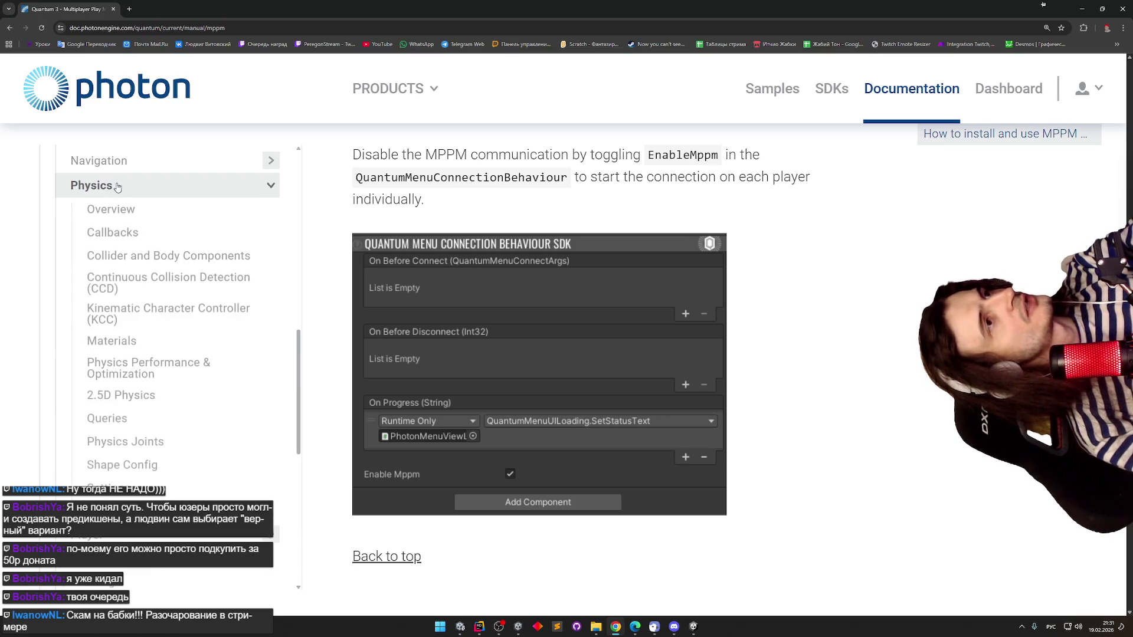
click(115, 186)
click(110, 215)
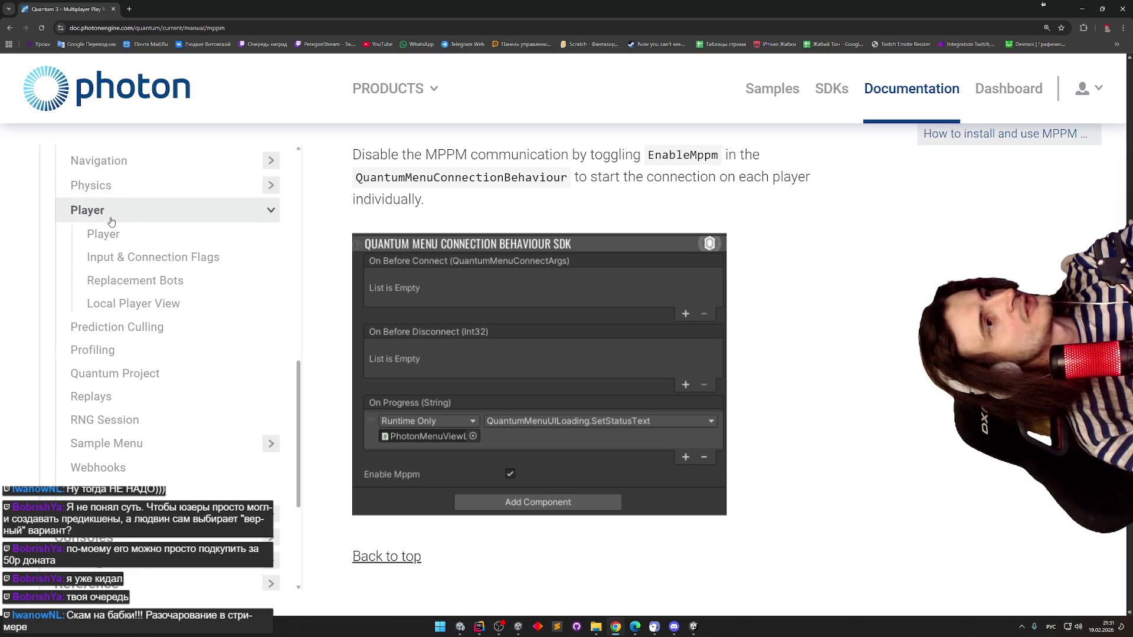
click(112, 220)
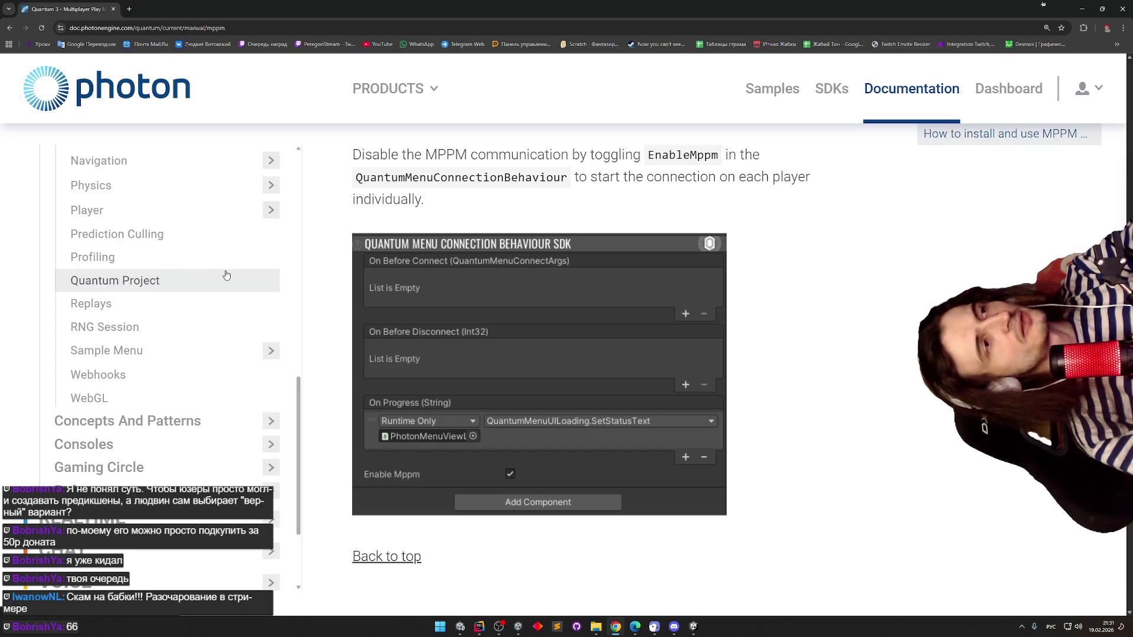
- Browse Sample Menu, Concepts And Patterns, Consoles and Gaming Circle, then open Consoles Overview
click(212, 353)
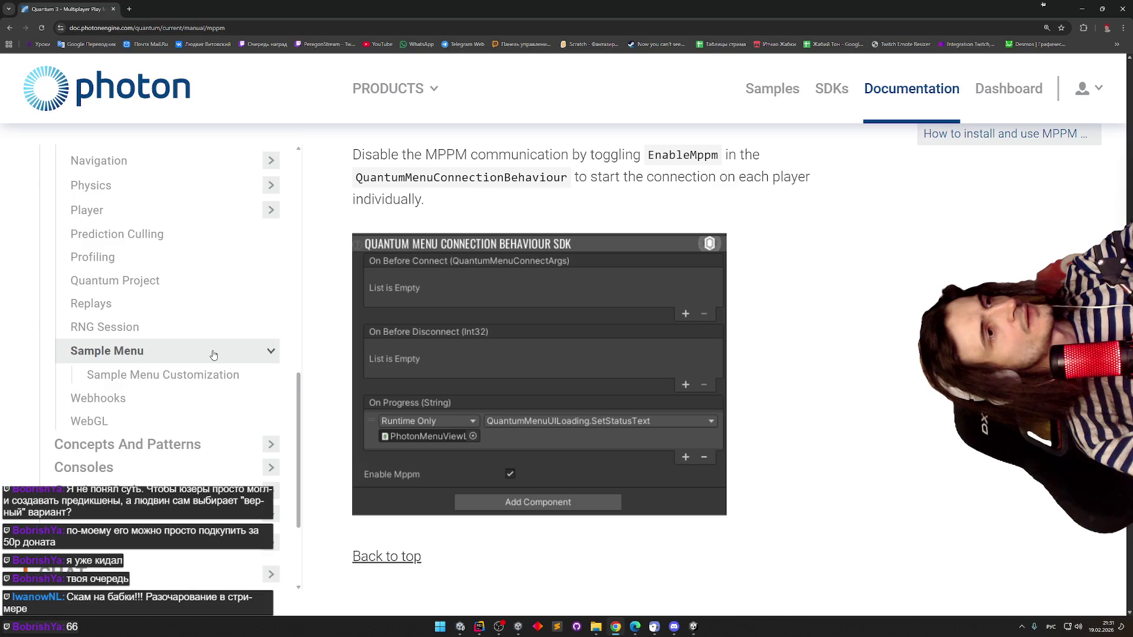
click(213, 353)
scroll(177, 354, down, 1)
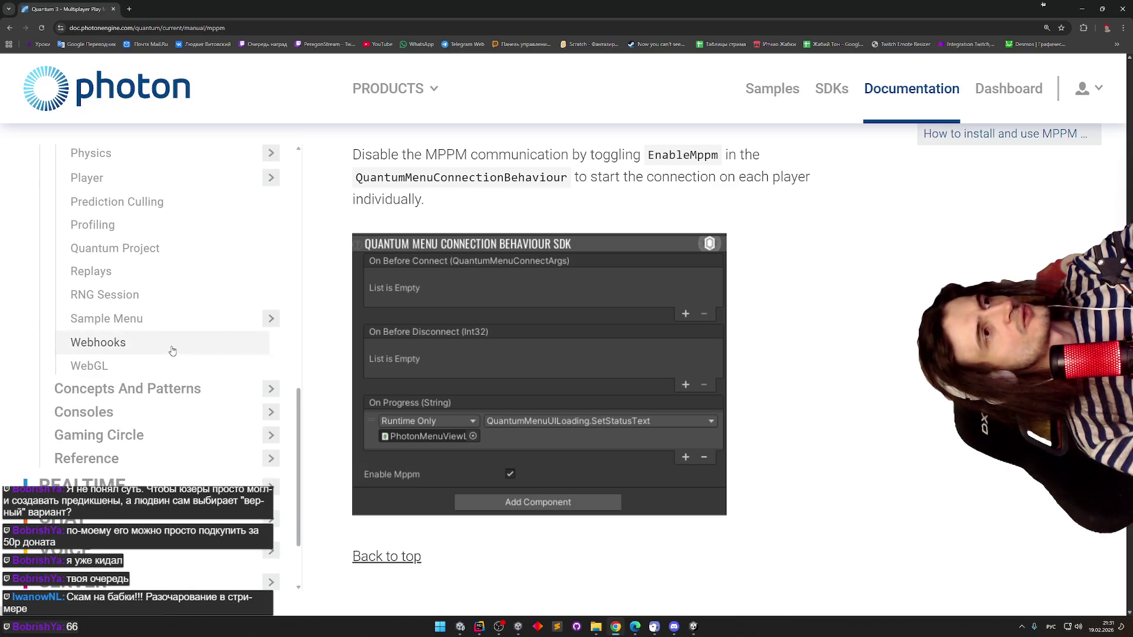
click(221, 397)
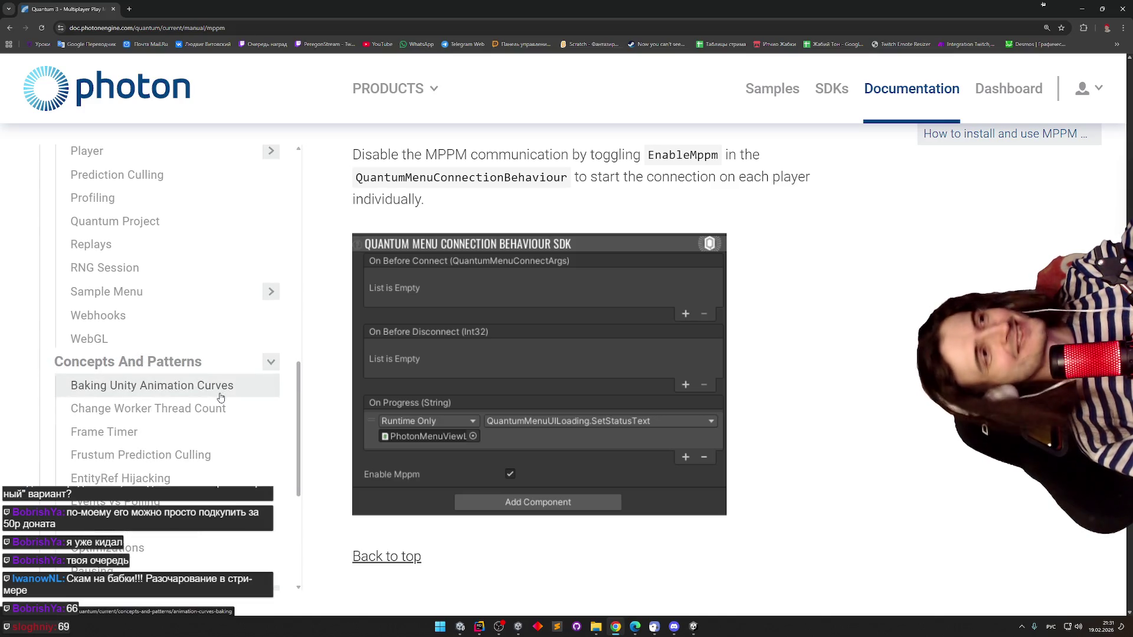
scroll(190, 322, down, 1)
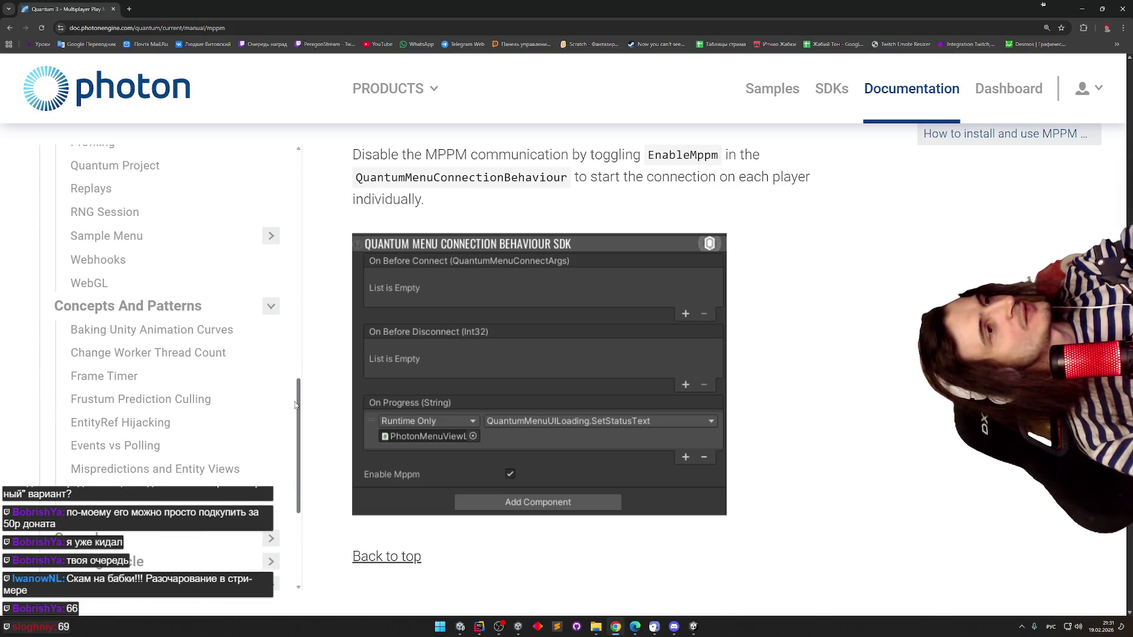
click(187, 302)
click(183, 326)
click(182, 327)
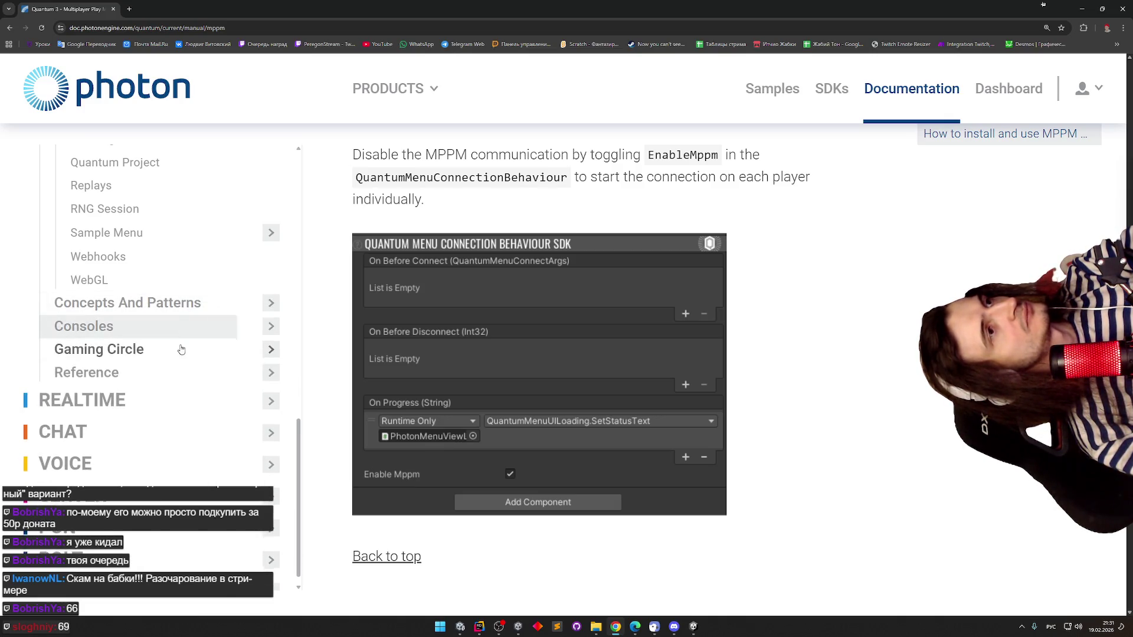
click(182, 349)
click(178, 326)
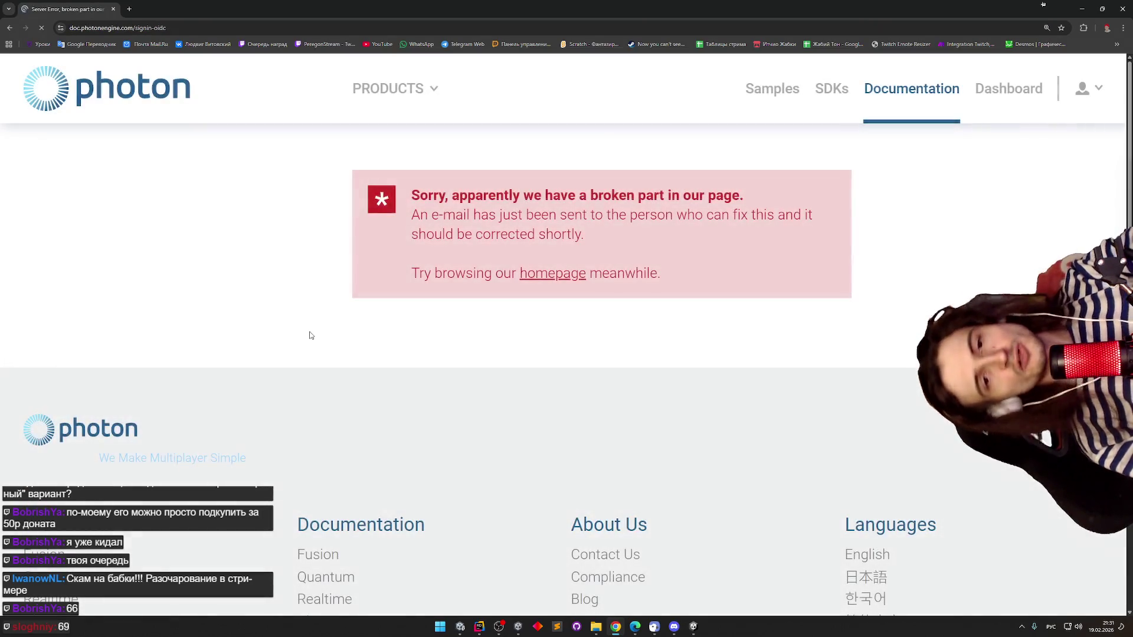
- Retry Consoles Overview from the MPPM page and select the error page's notice text
click(11, 29)
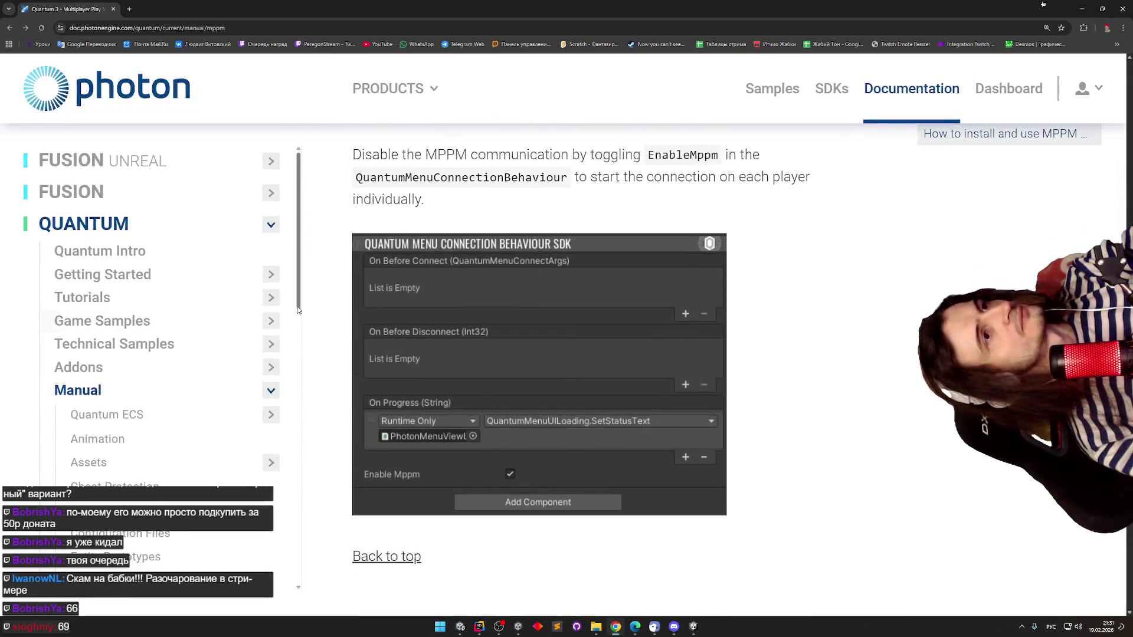
click(142, 427)
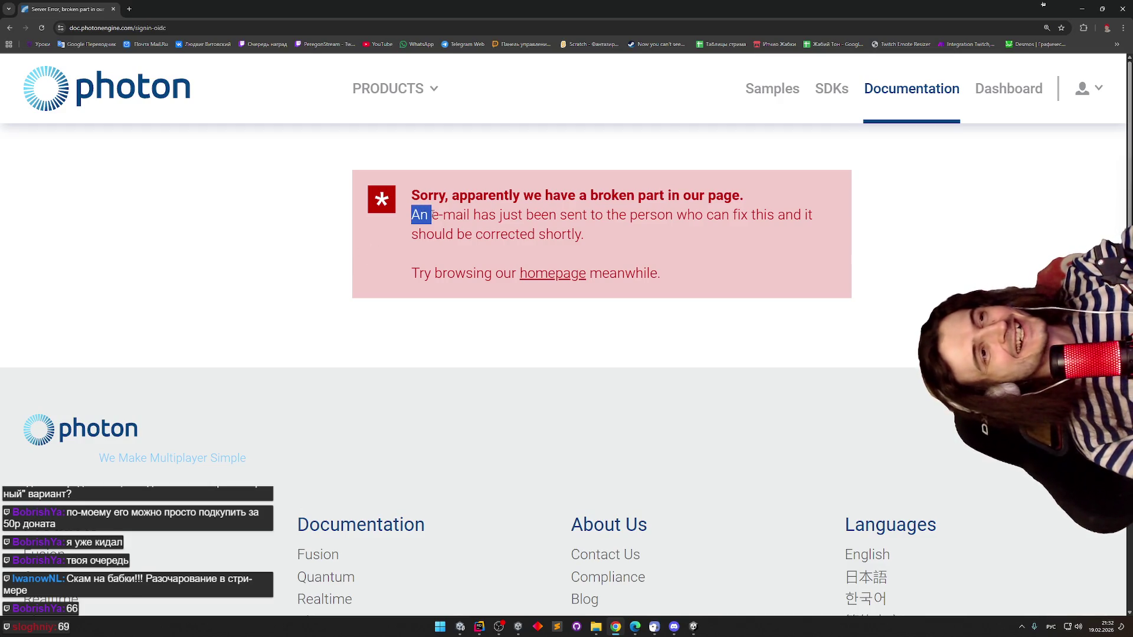
drag(432, 215, 459, 196)
mouse_move(529, 208)
mouse_down()
mouse_move(791, 217)
mouse_move(692, 196)
mouse_move(808, 236)
mouse_up()
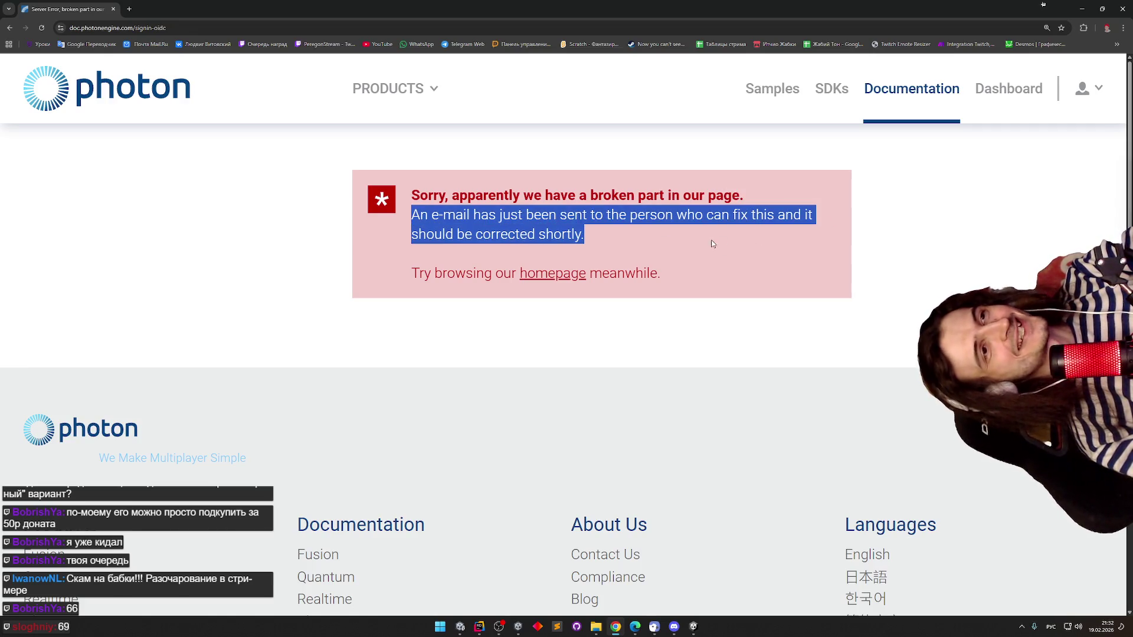
click(601, 238)
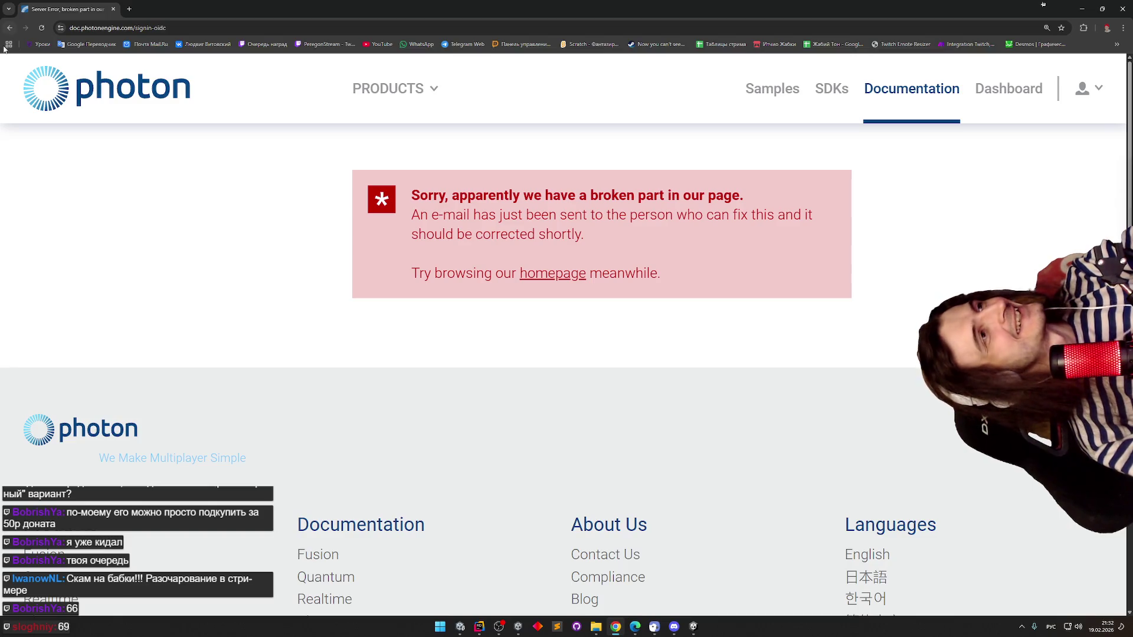
- Return to the Multiplayer Play Mode page with Gaming Circle expanded in the sidebar
click(9, 28)
scroll(248, 358, down, 2)
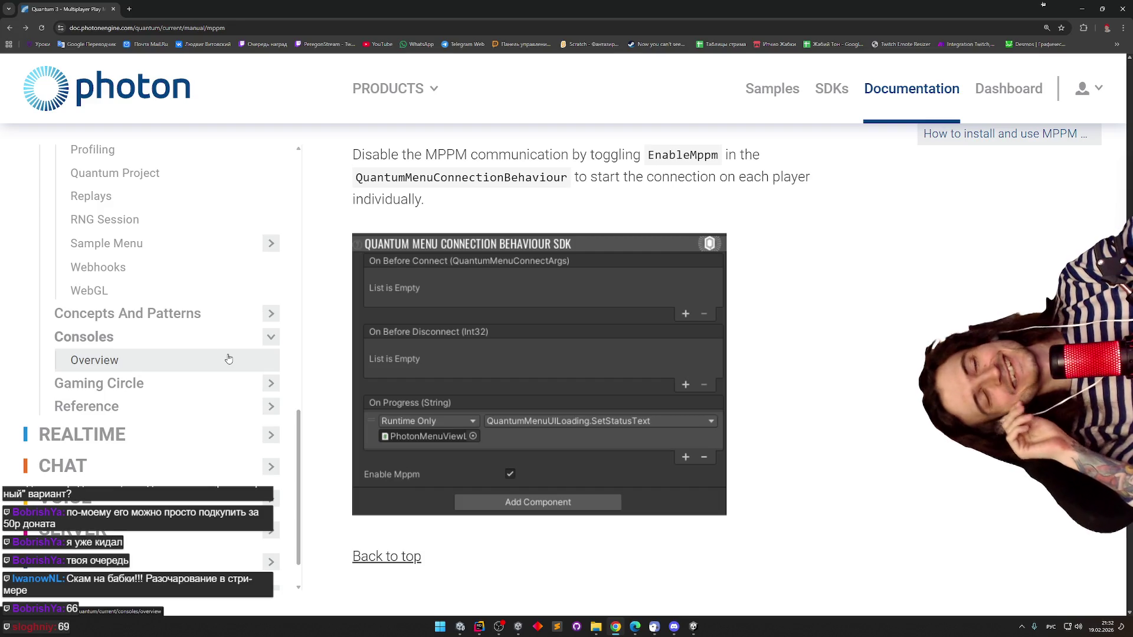
click(215, 381)
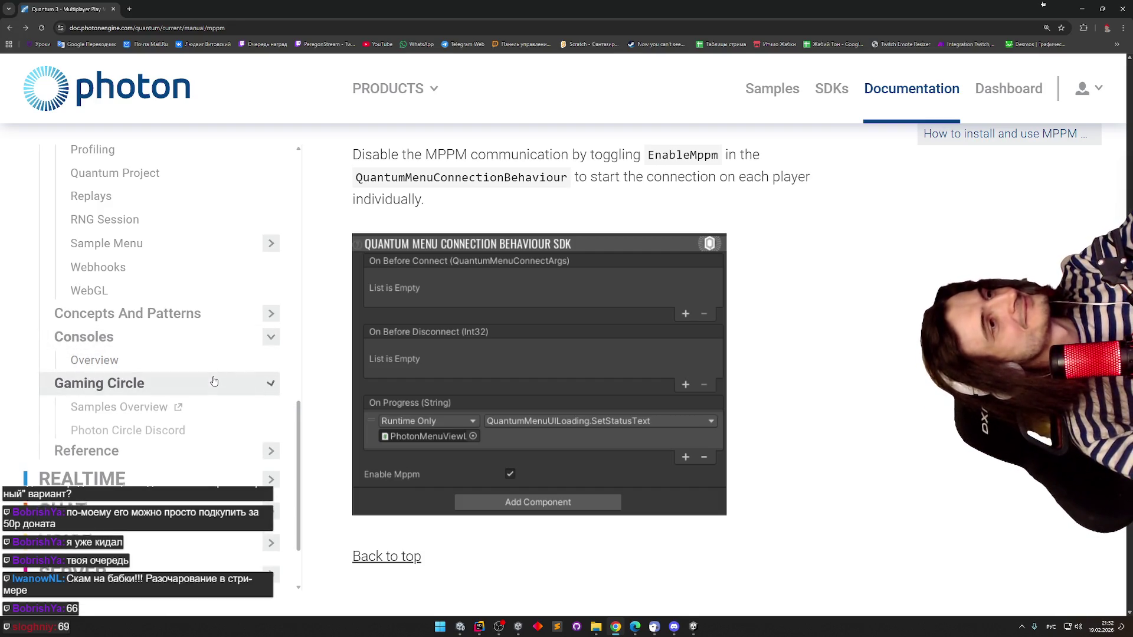